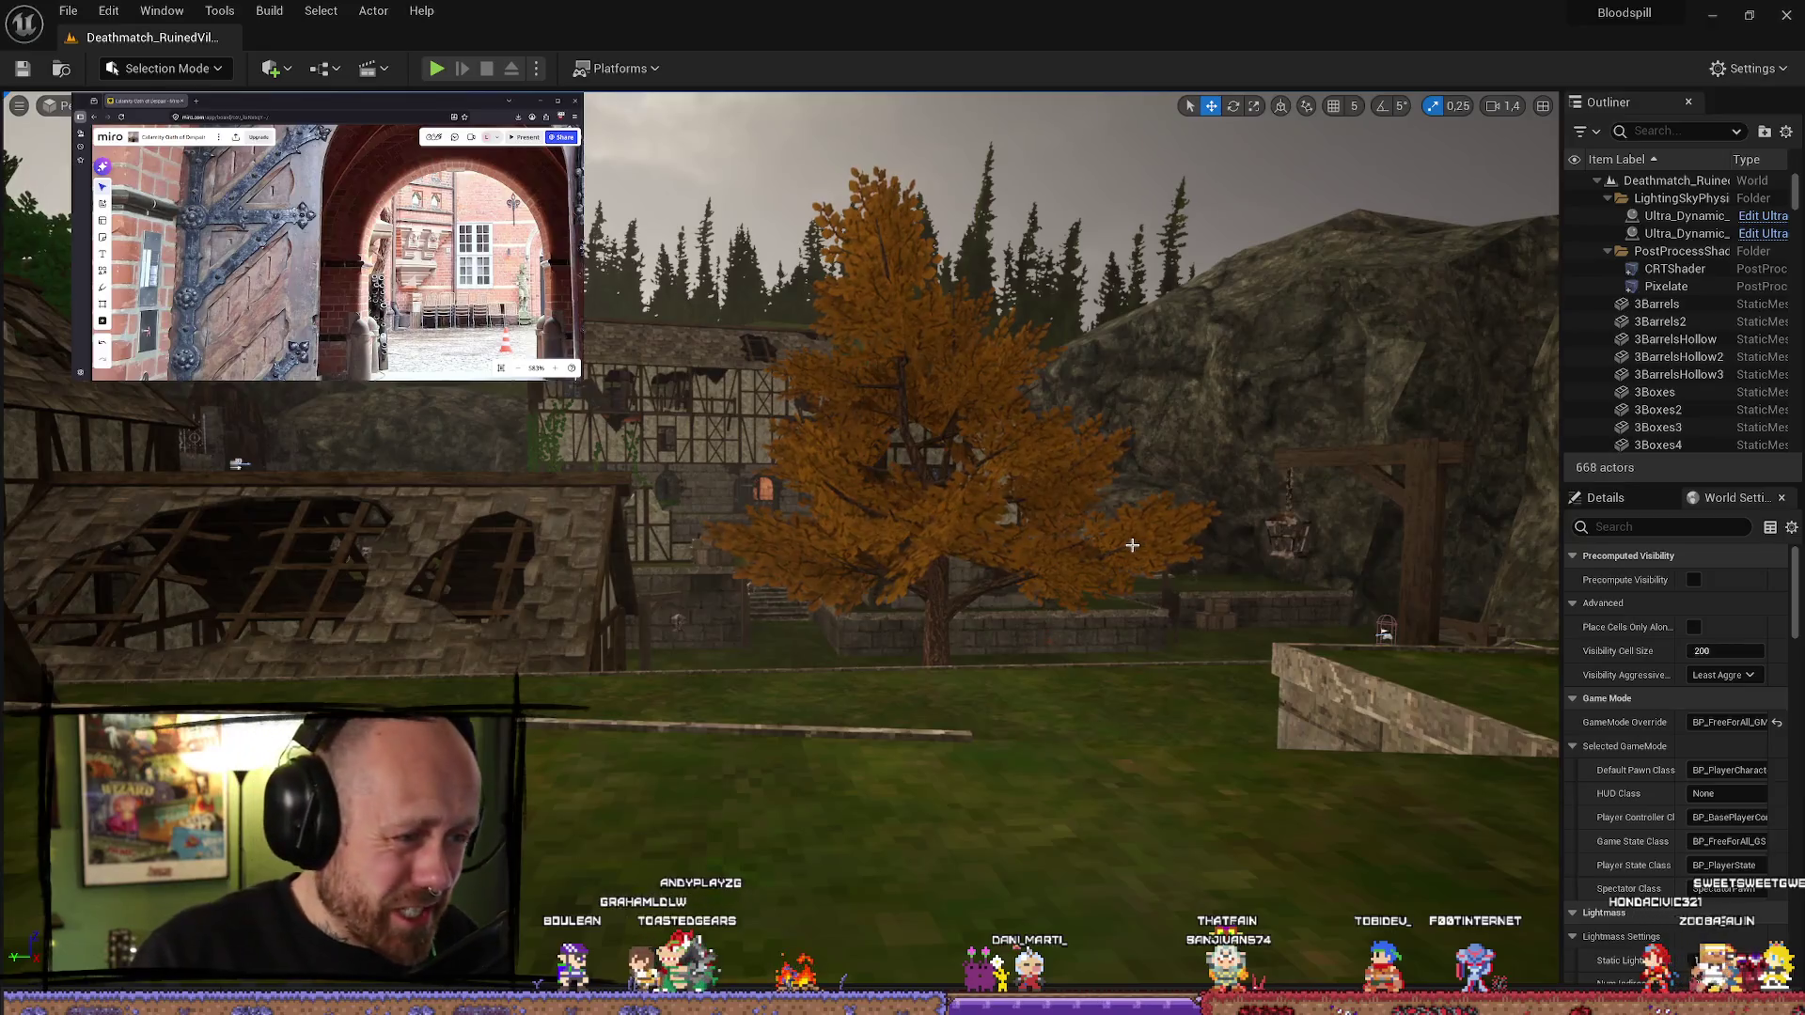
# Open the BP_Crossbow Blueprint from the Content Drawer
pyautogui.hotkey('ctrl', 'space')
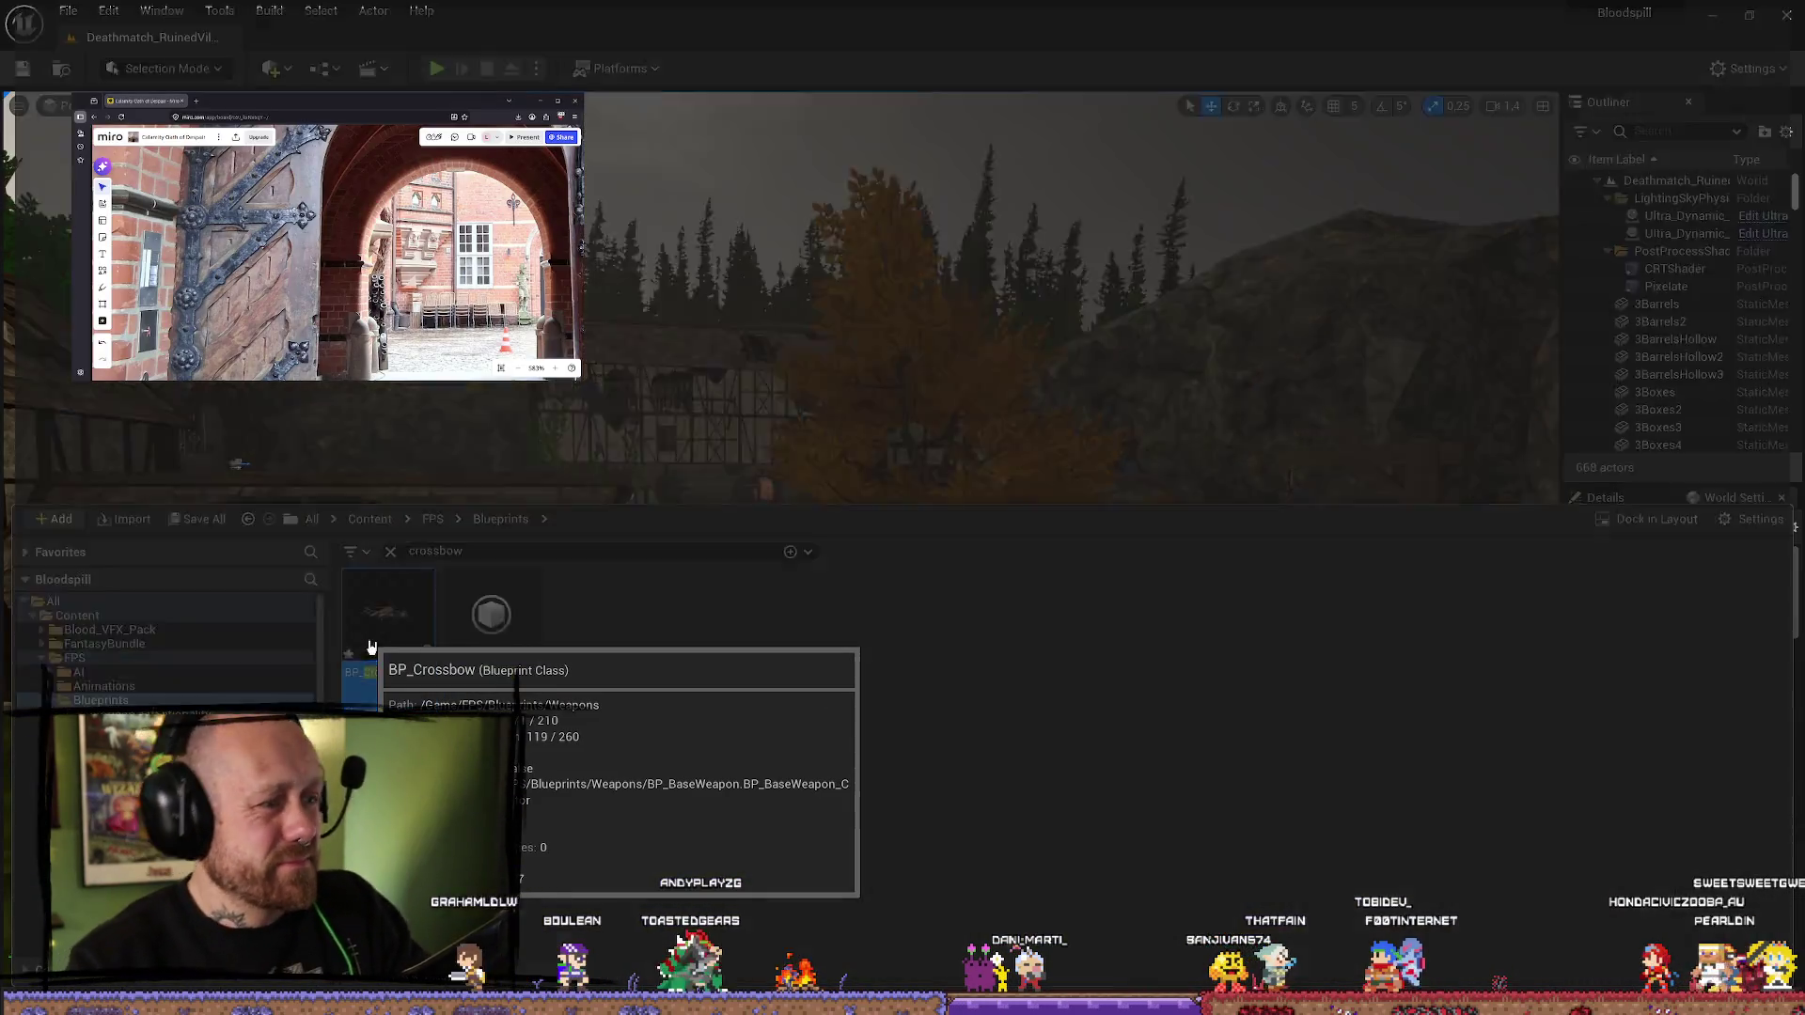
pyautogui.doubleClick(367, 640)
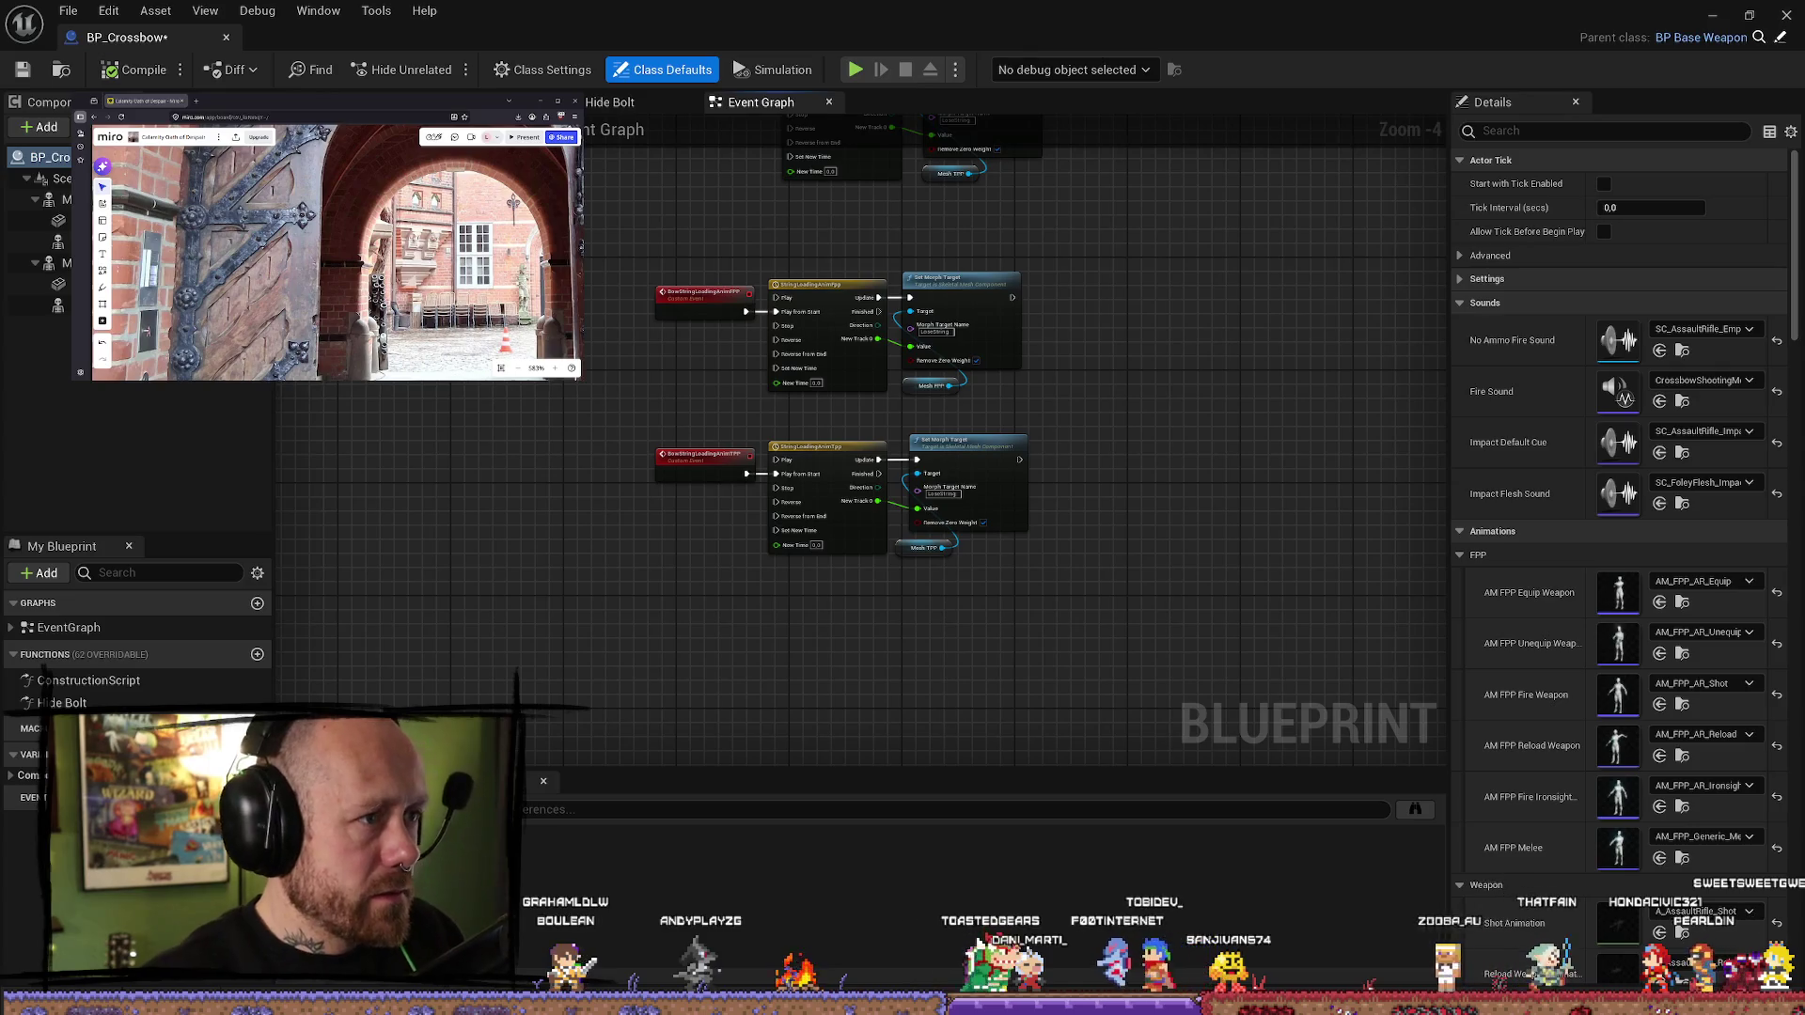
pyautogui.scroll(-1, 1483, 683)
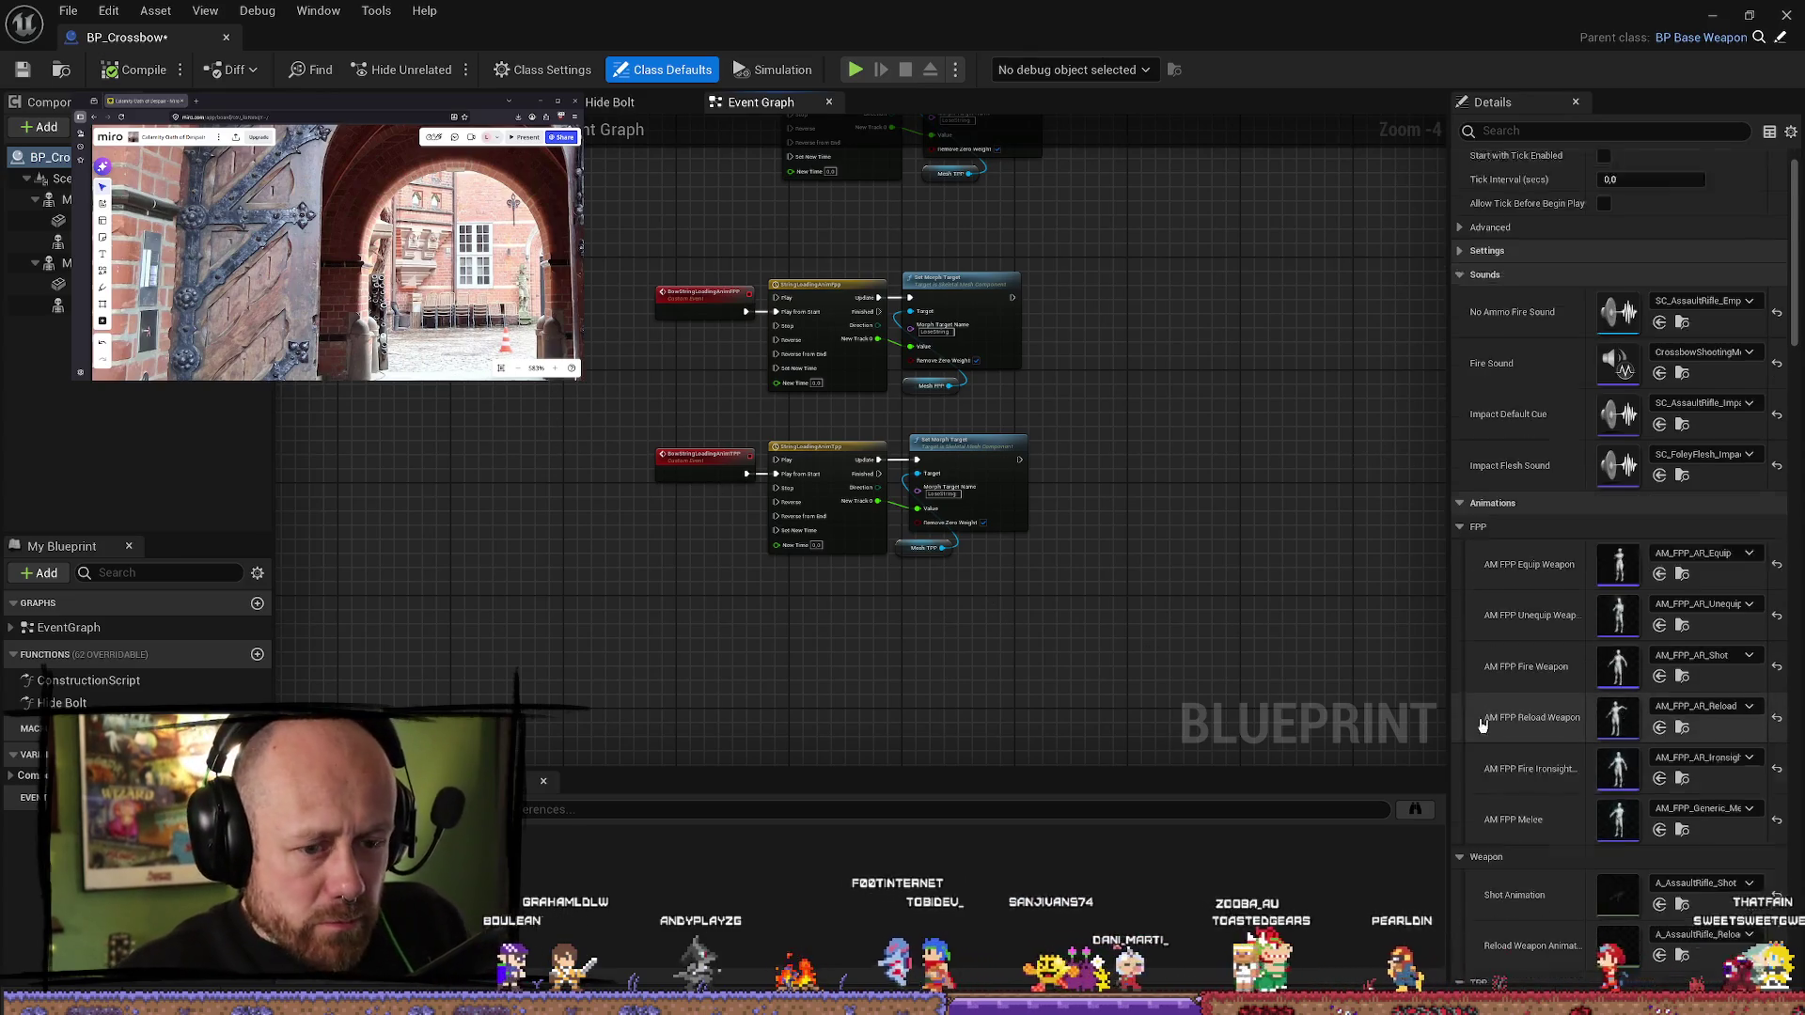
pyautogui.scroll(1, 1483, 684)
pyautogui.scroll(1, 738, 428)
# Set the Mesh component's Skeletal Mesh Asset to CrossbowWithBlendShape and close the Blueprint editor
pyautogui.click(56, 263)
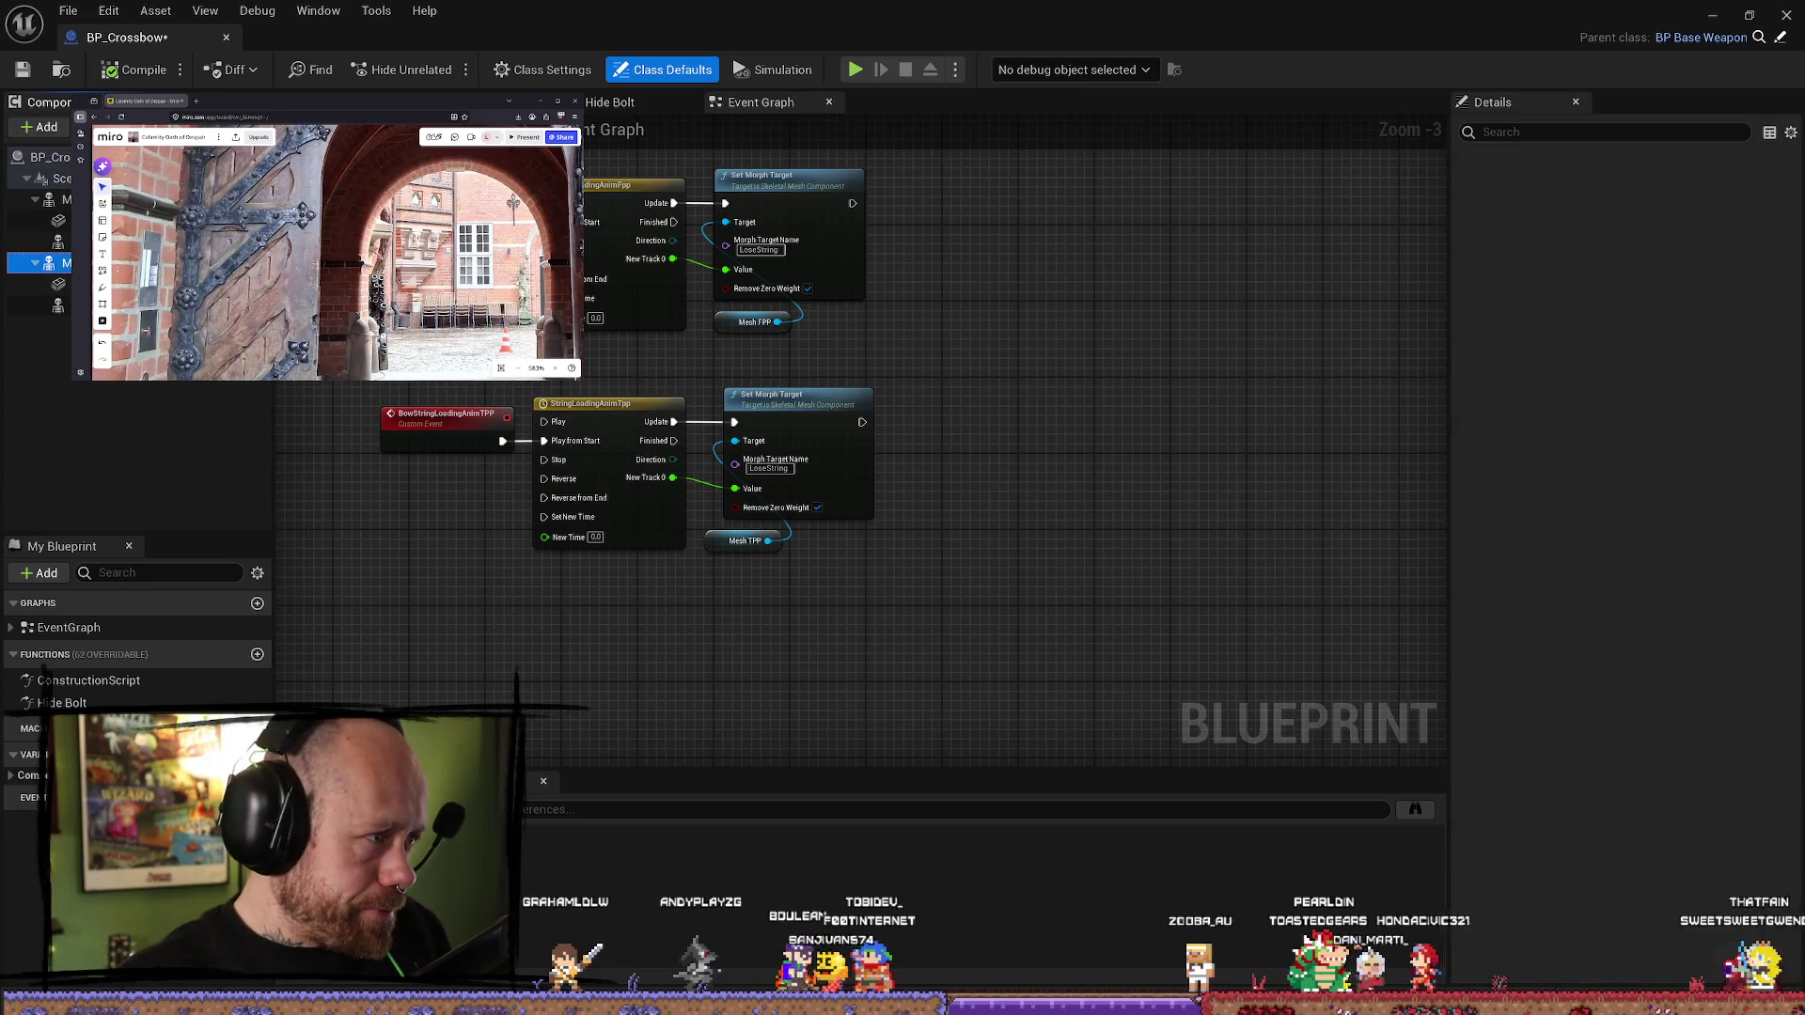
pyautogui.click(1748, 638)
pyautogui.write('crossbn')
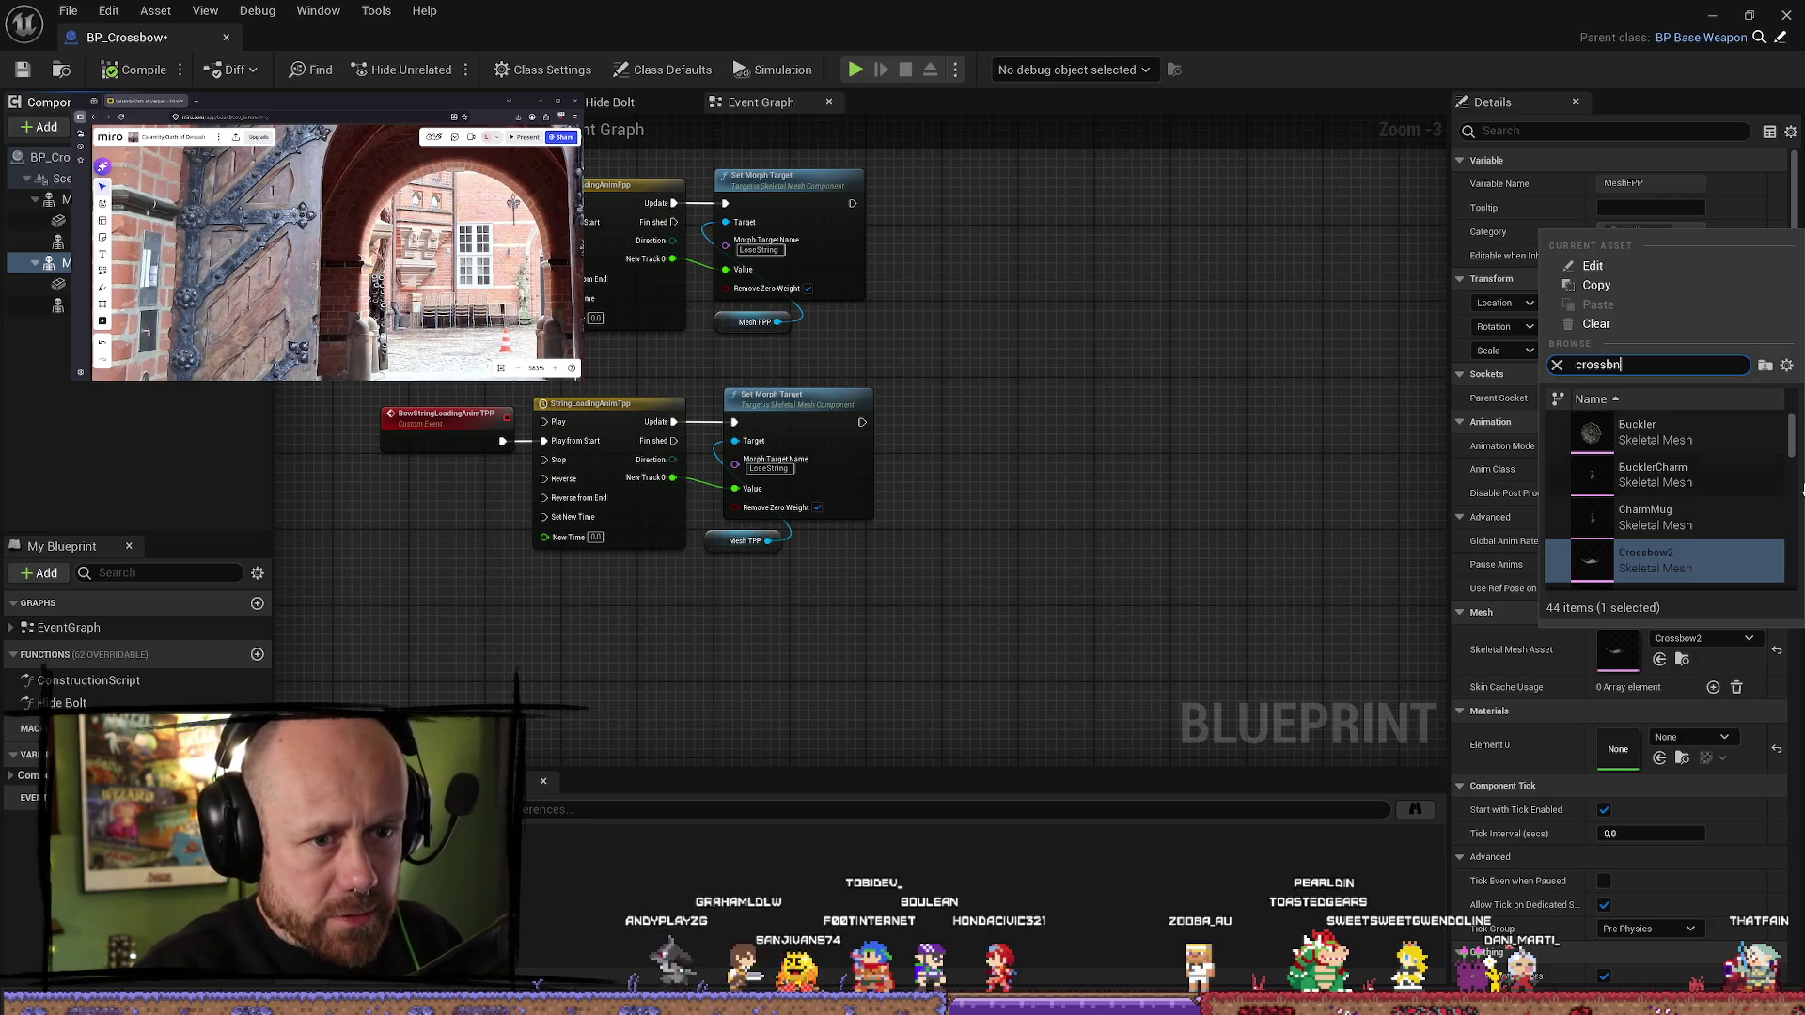
pyautogui.press('BackSpace')
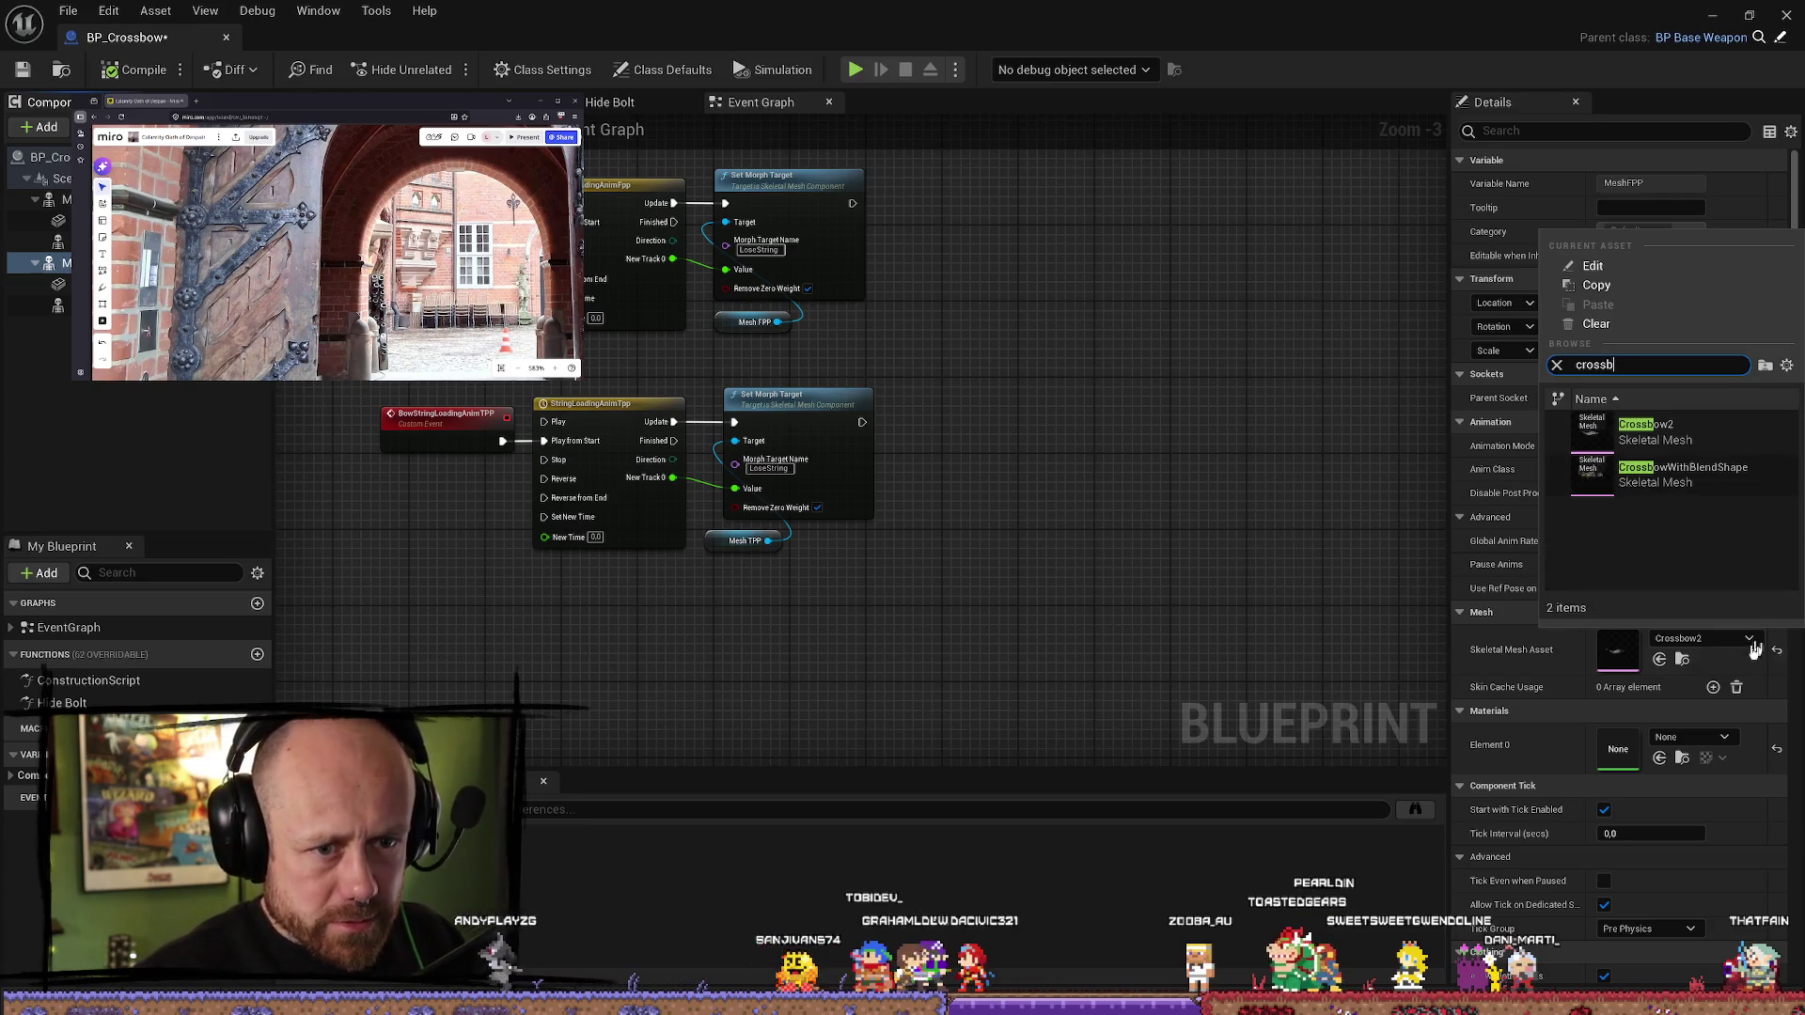
pyautogui.click(1690, 481)
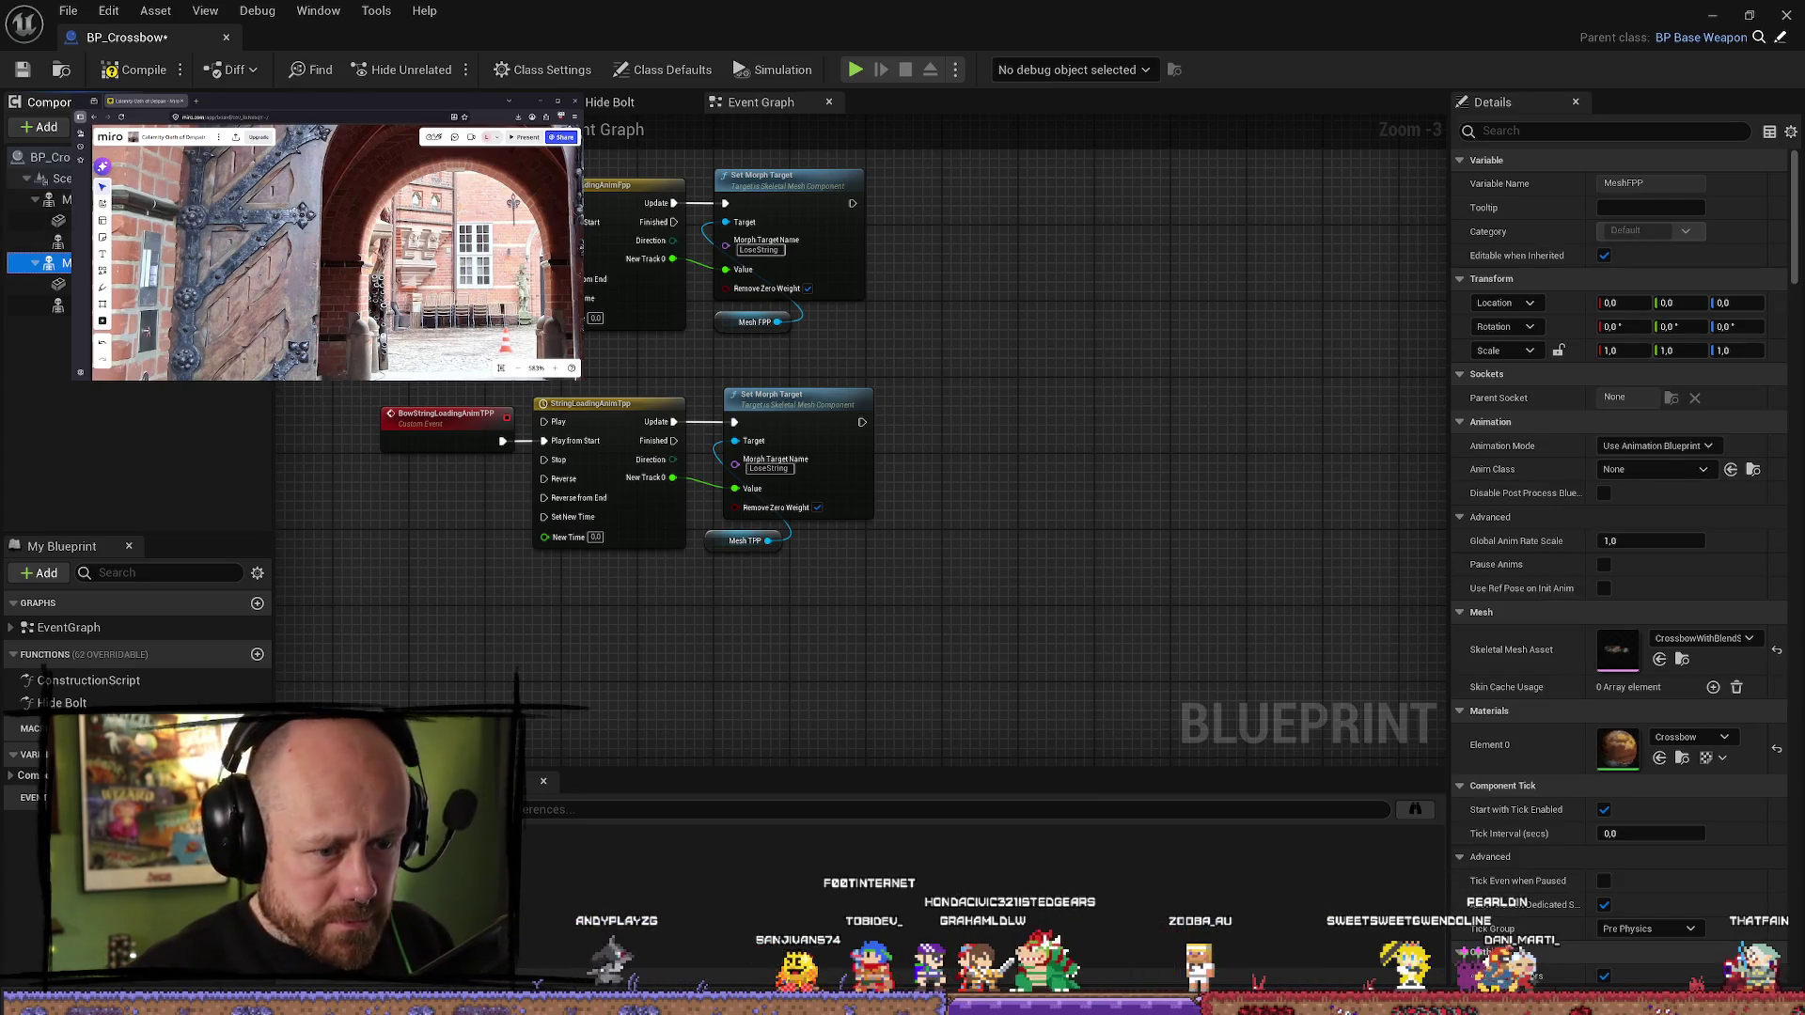
pyautogui.click(1777, 10)
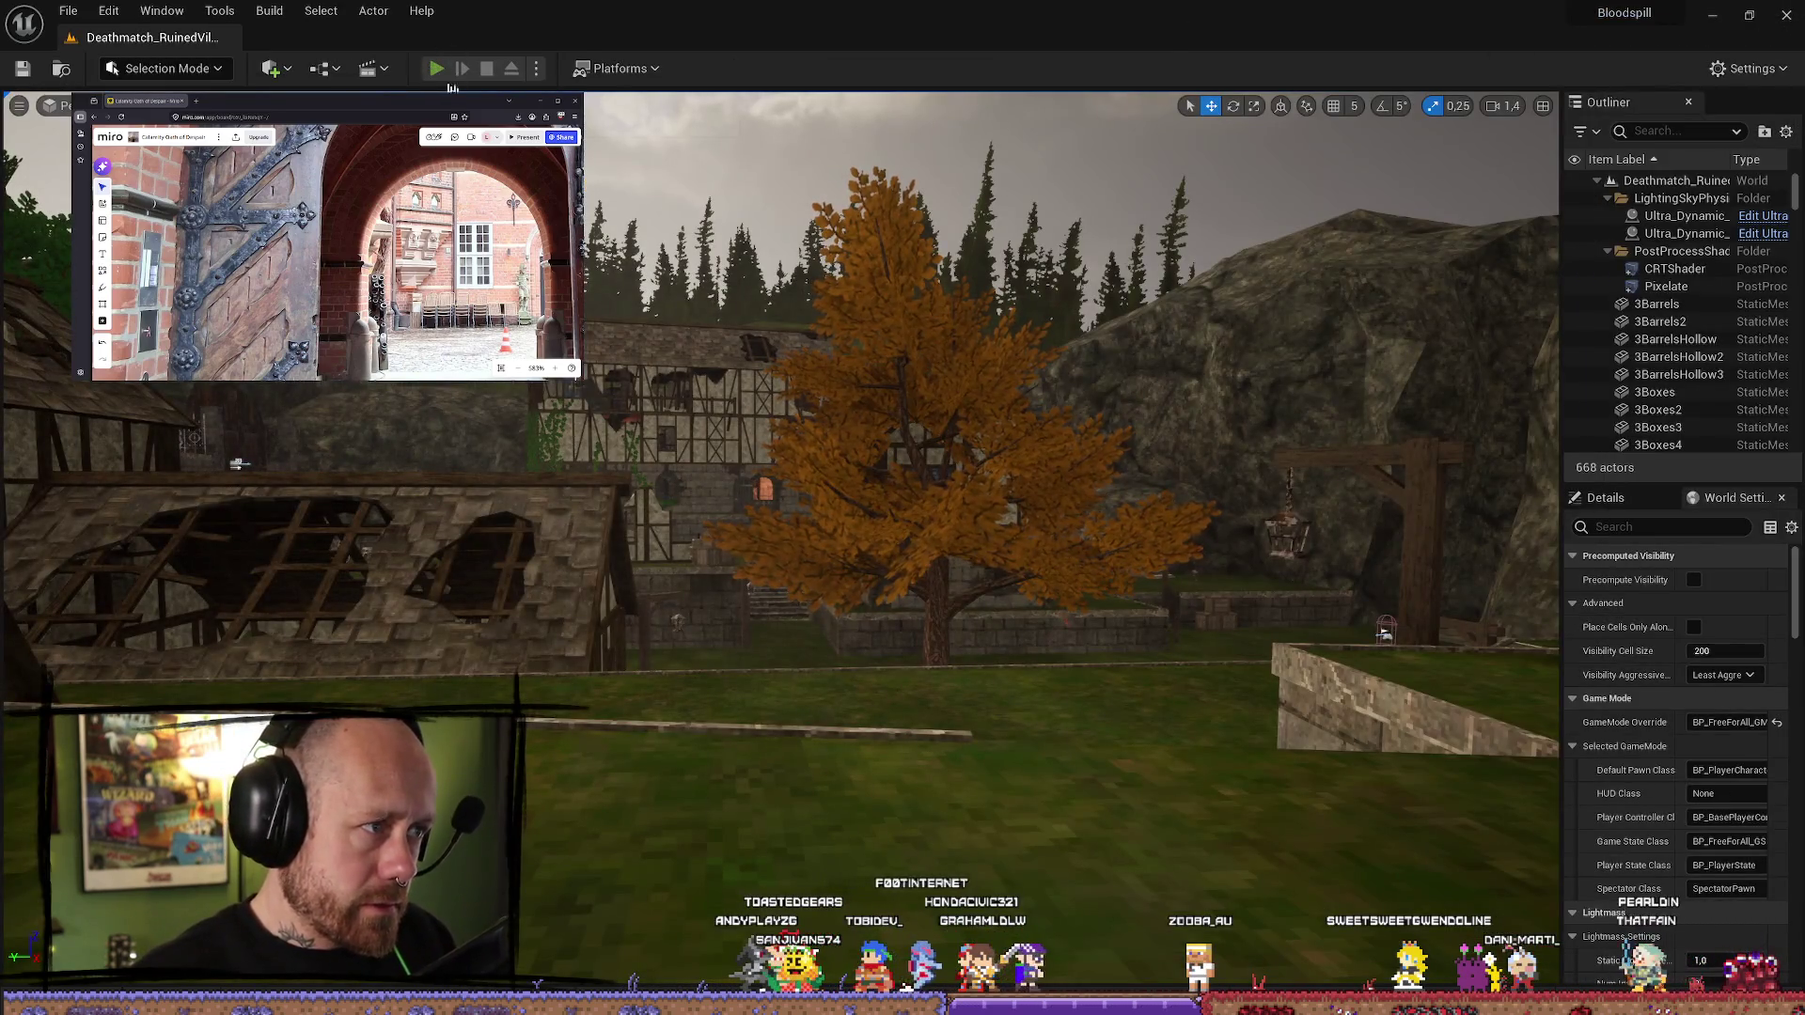
# Play the level to try the new crossbow in first person, then stop
pyautogui.click(437, 68)
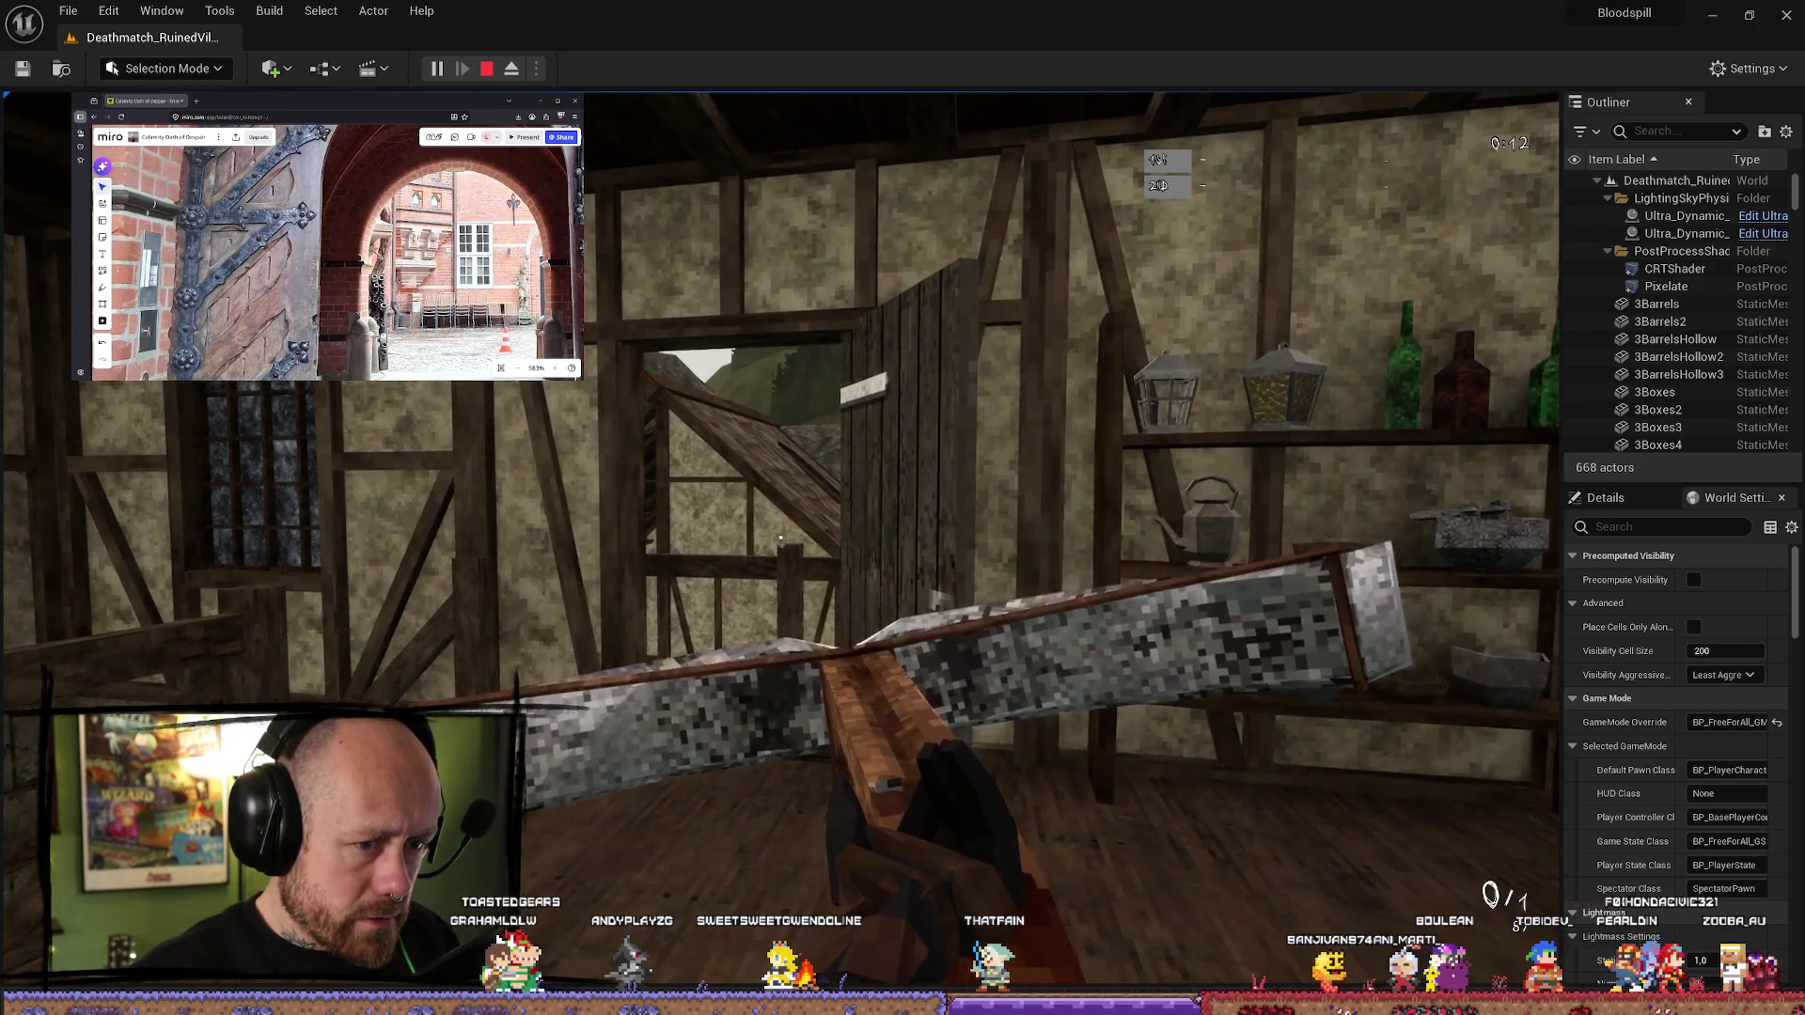
pyautogui.press('Escape')
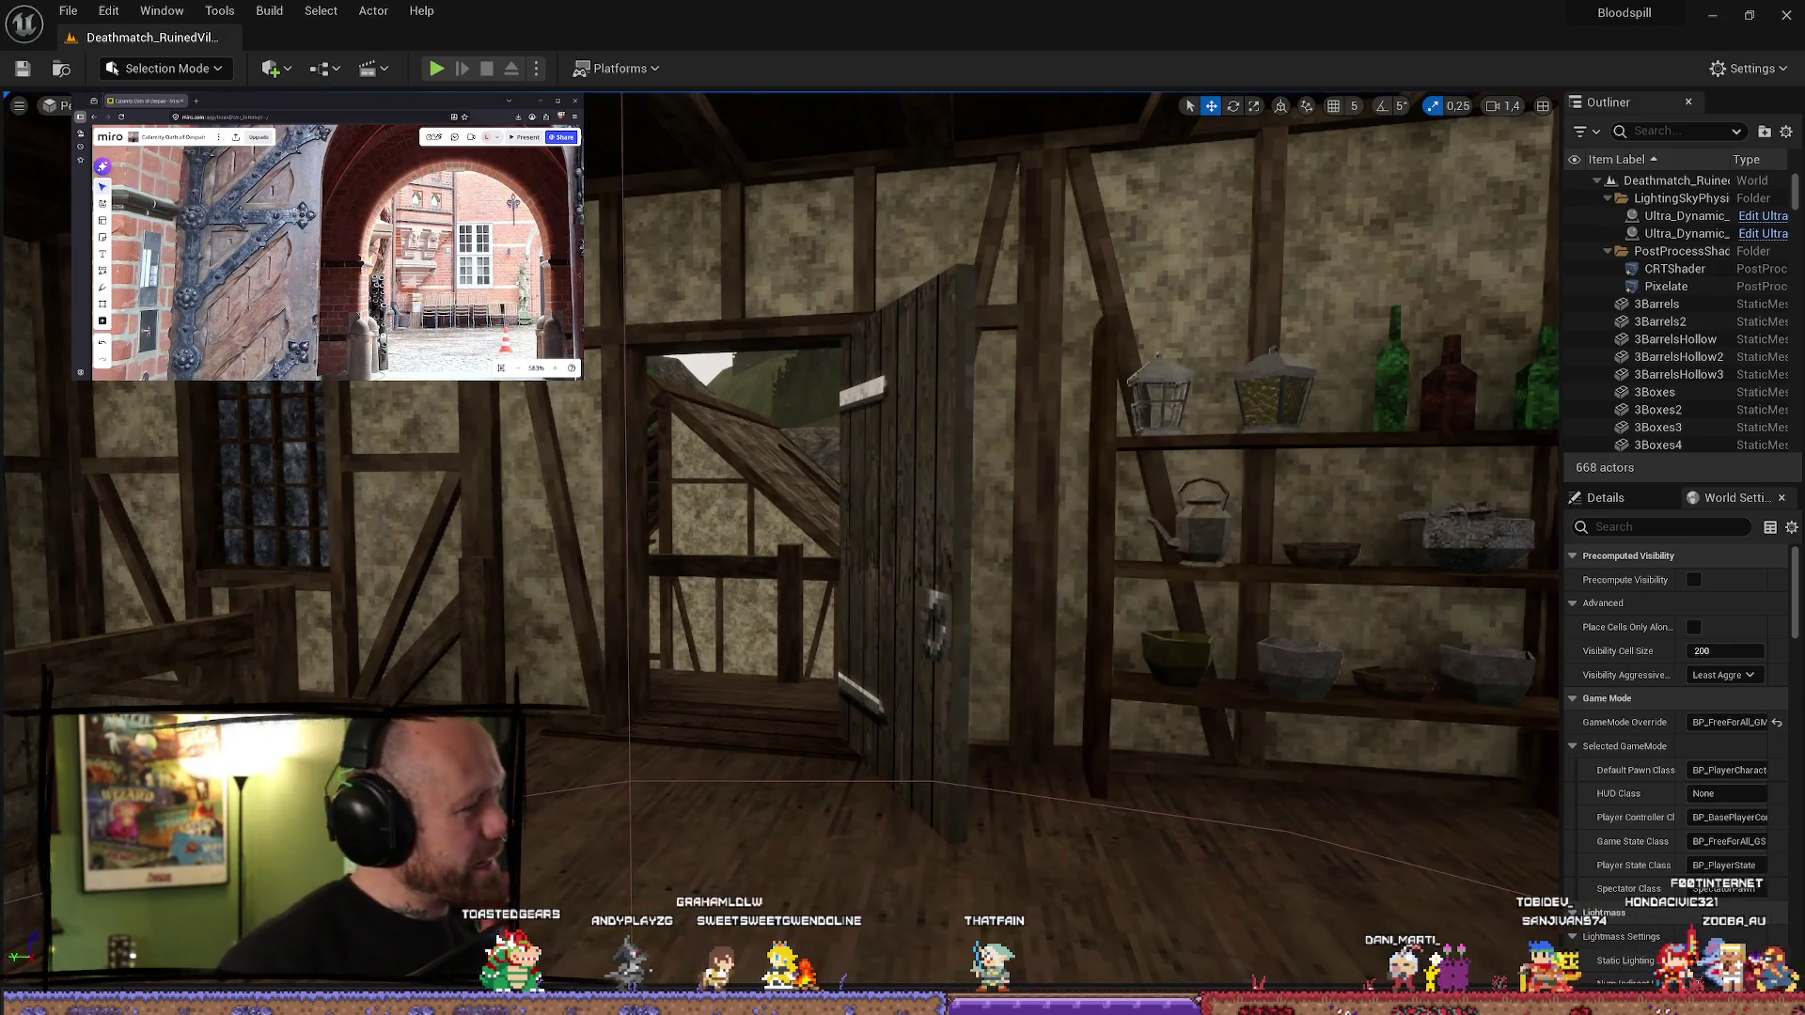
# Quit Unreal Engine with Don't Save, discarding the changed crossbow assets
pyautogui.hotkey('alt', 'Tab')
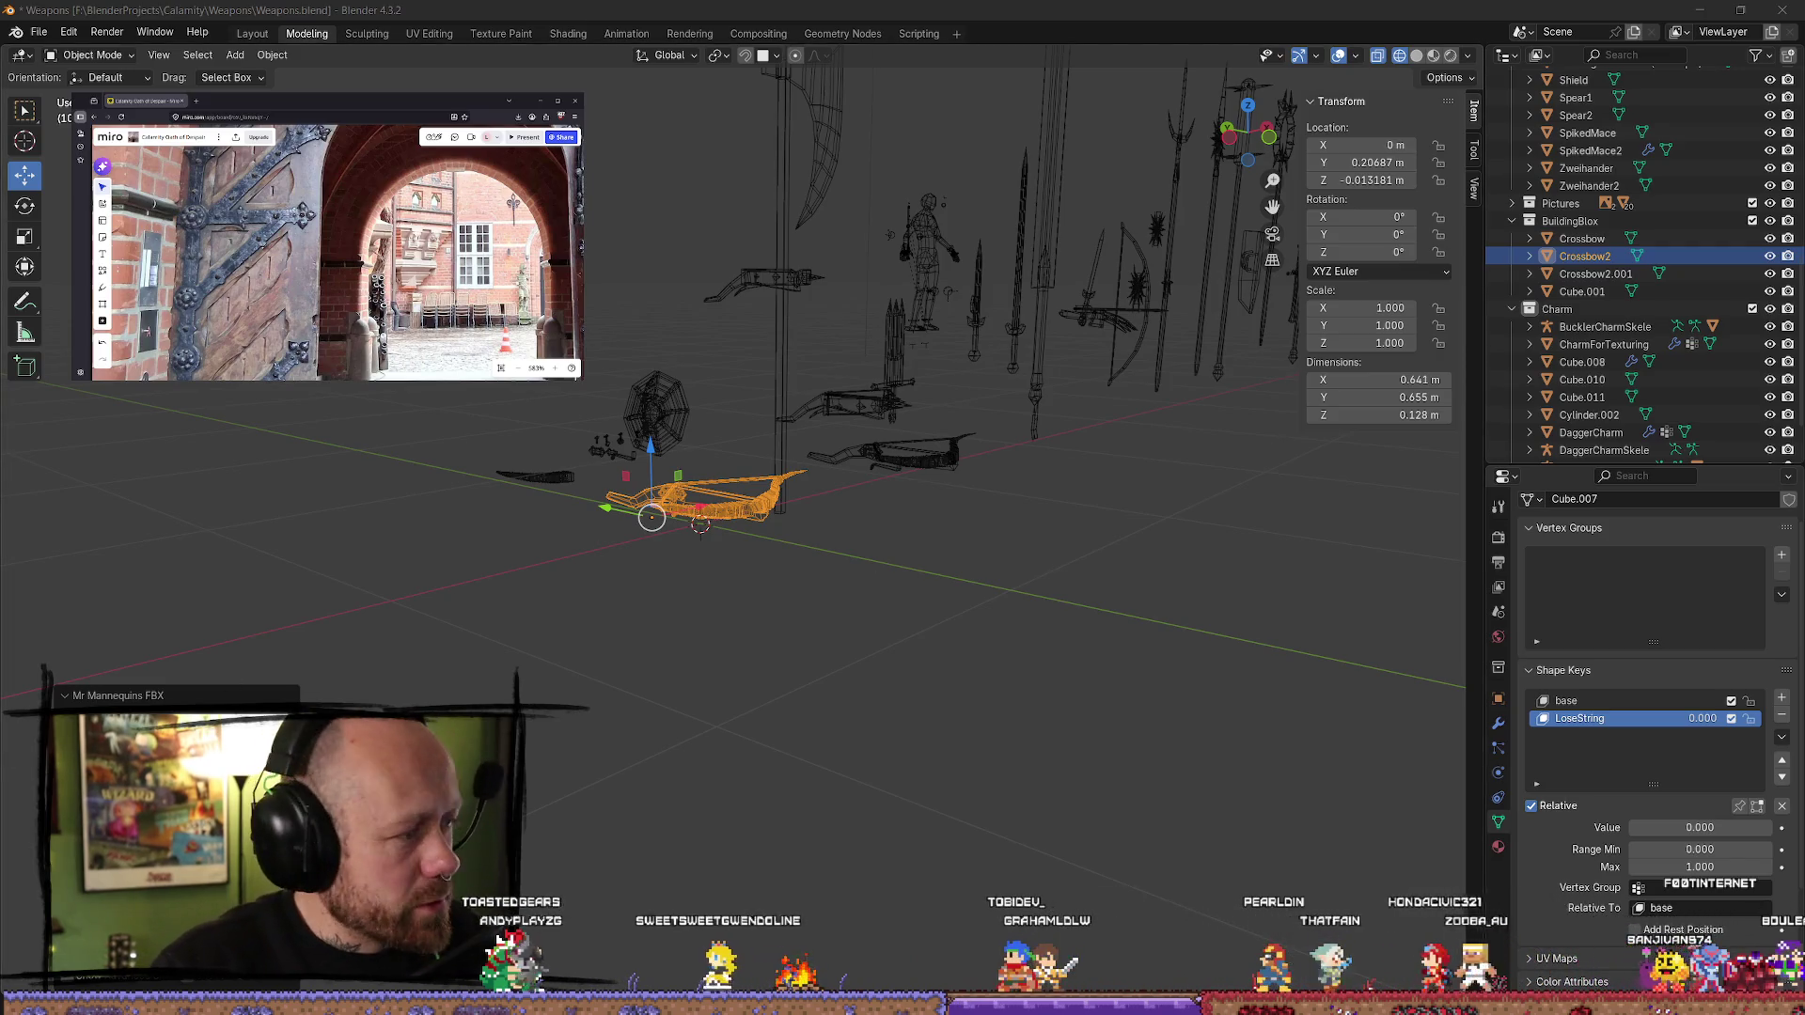
pyautogui.hotkey('alt', 'Tab')
pyautogui.click(1787, 21)
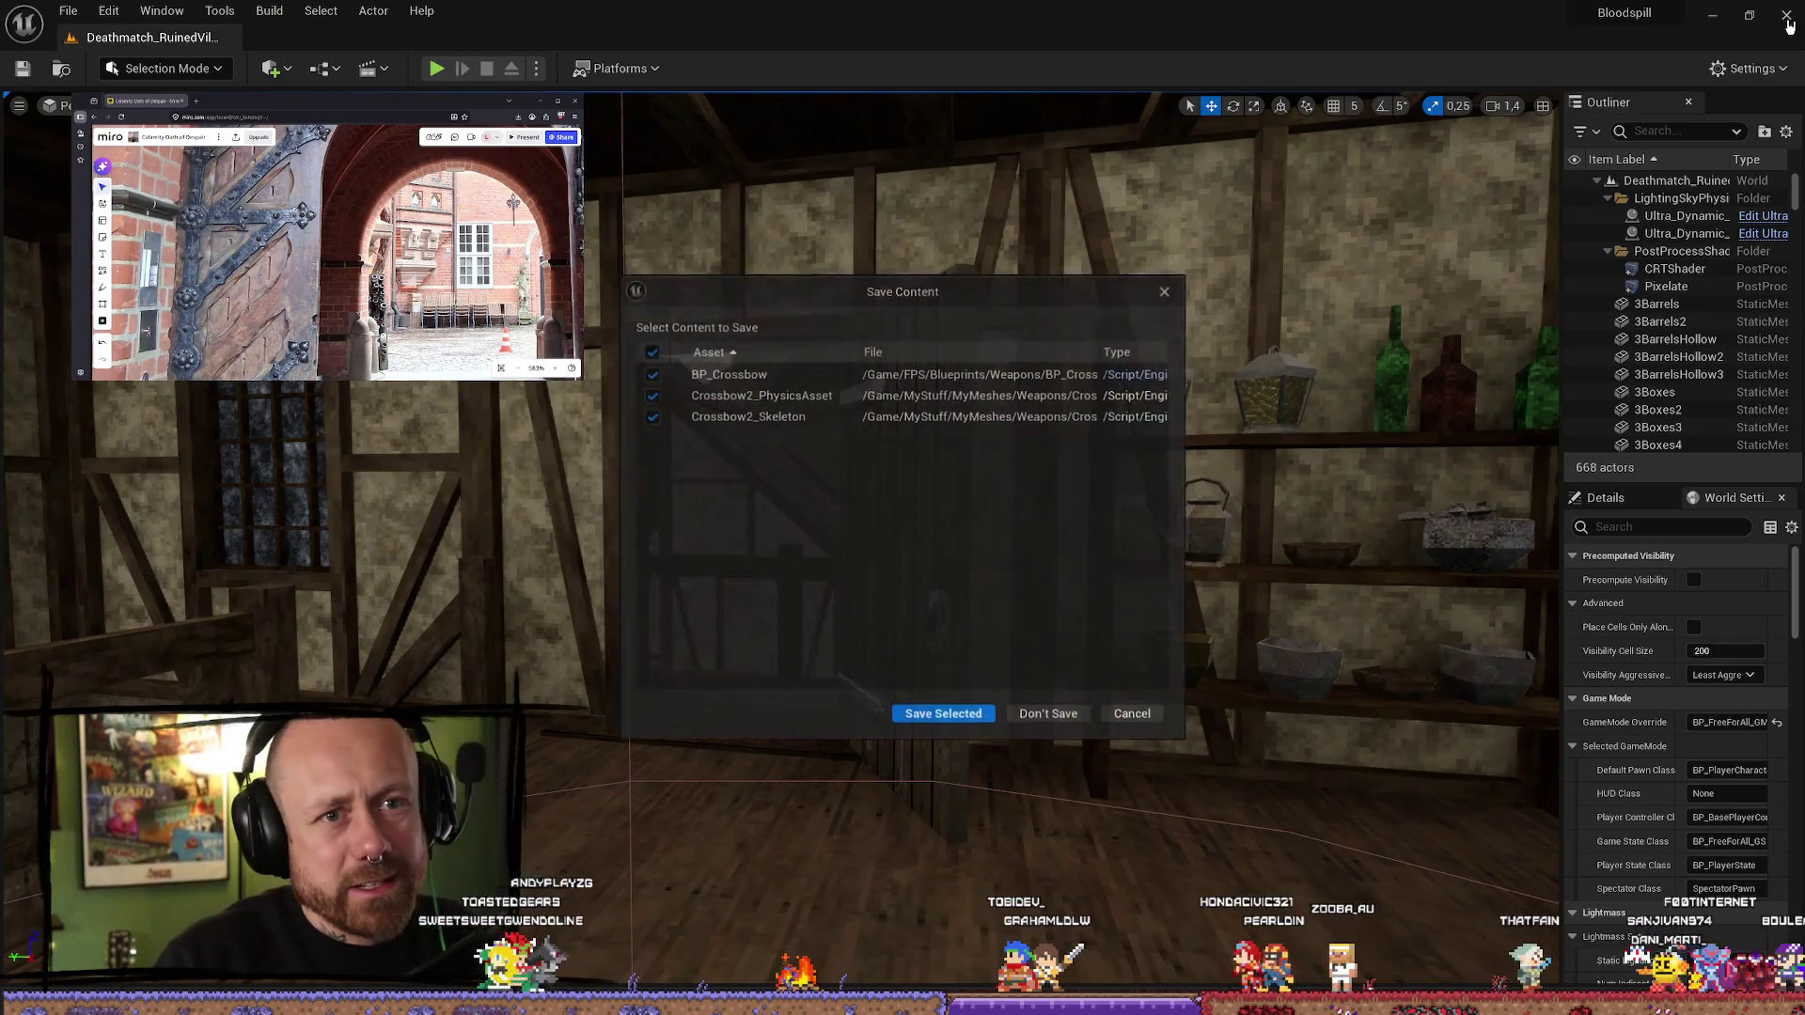
pyautogui.click(1034, 716)
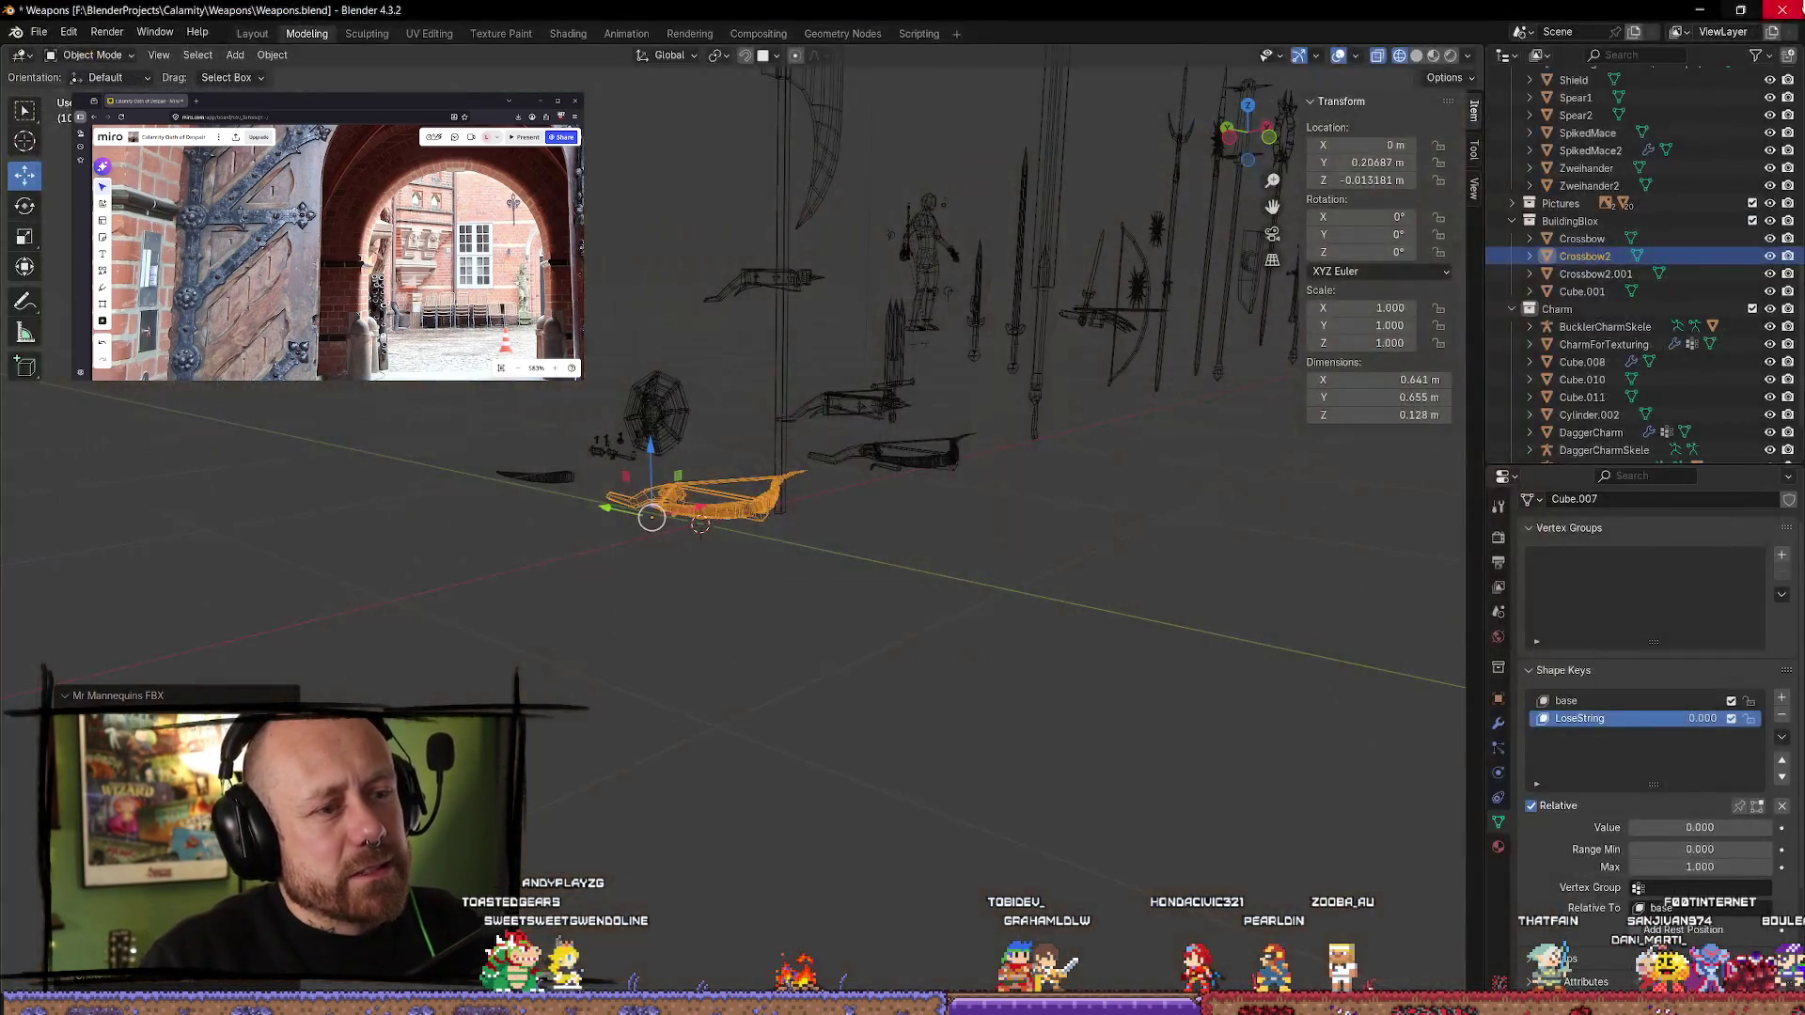
# Frame the crossbow in Top view and delete its LoseString and base shape keys
pyautogui.press('KP_Decimal')
pyautogui.moveTo(988, 537)
pyautogui.mouseDown(button='middle')
pyautogui.moveTo(855, 696)
pyautogui.moveTo(902, 545)
pyautogui.moveTo(874, 376)
pyautogui.moveTo(843, 310)
pyautogui.moveTo(894, 391)
pyautogui.moveTo(846, 441)
pyautogui.moveTo(907, 481)
pyautogui.mouseUp(button='middle')
pyautogui.click(1251, 135)
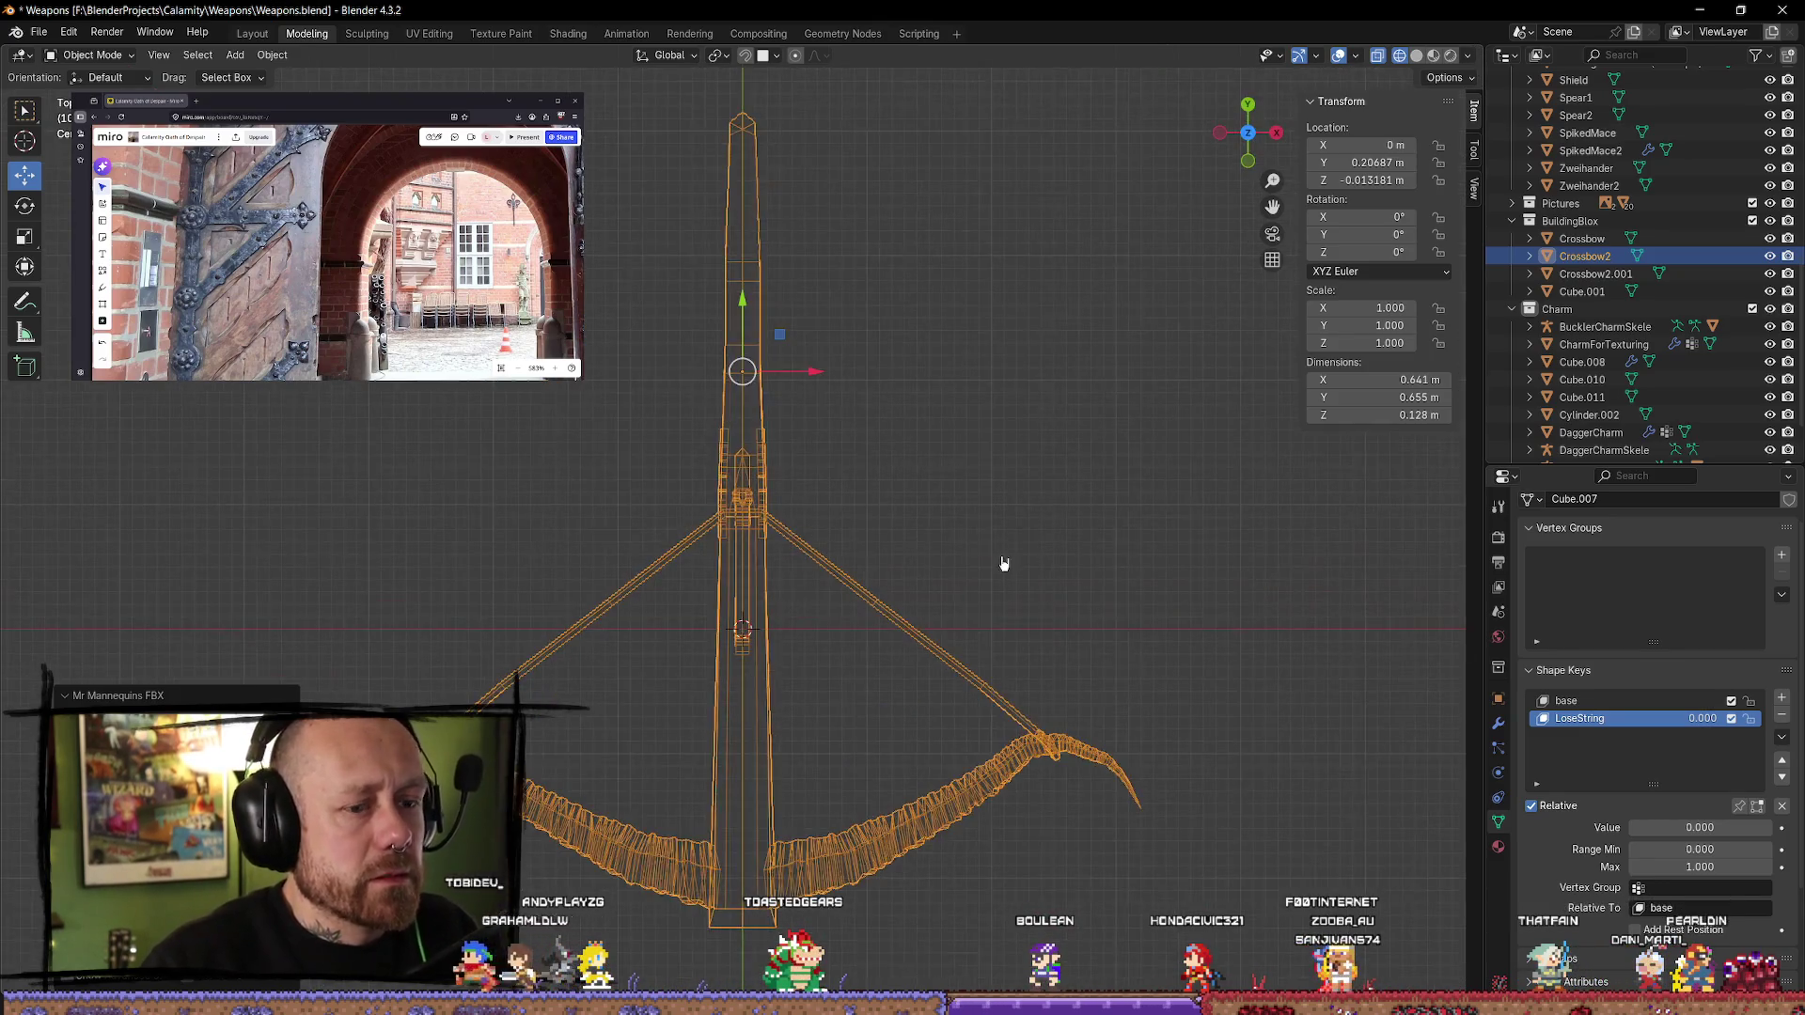
pyautogui.rightClick(1619, 748)
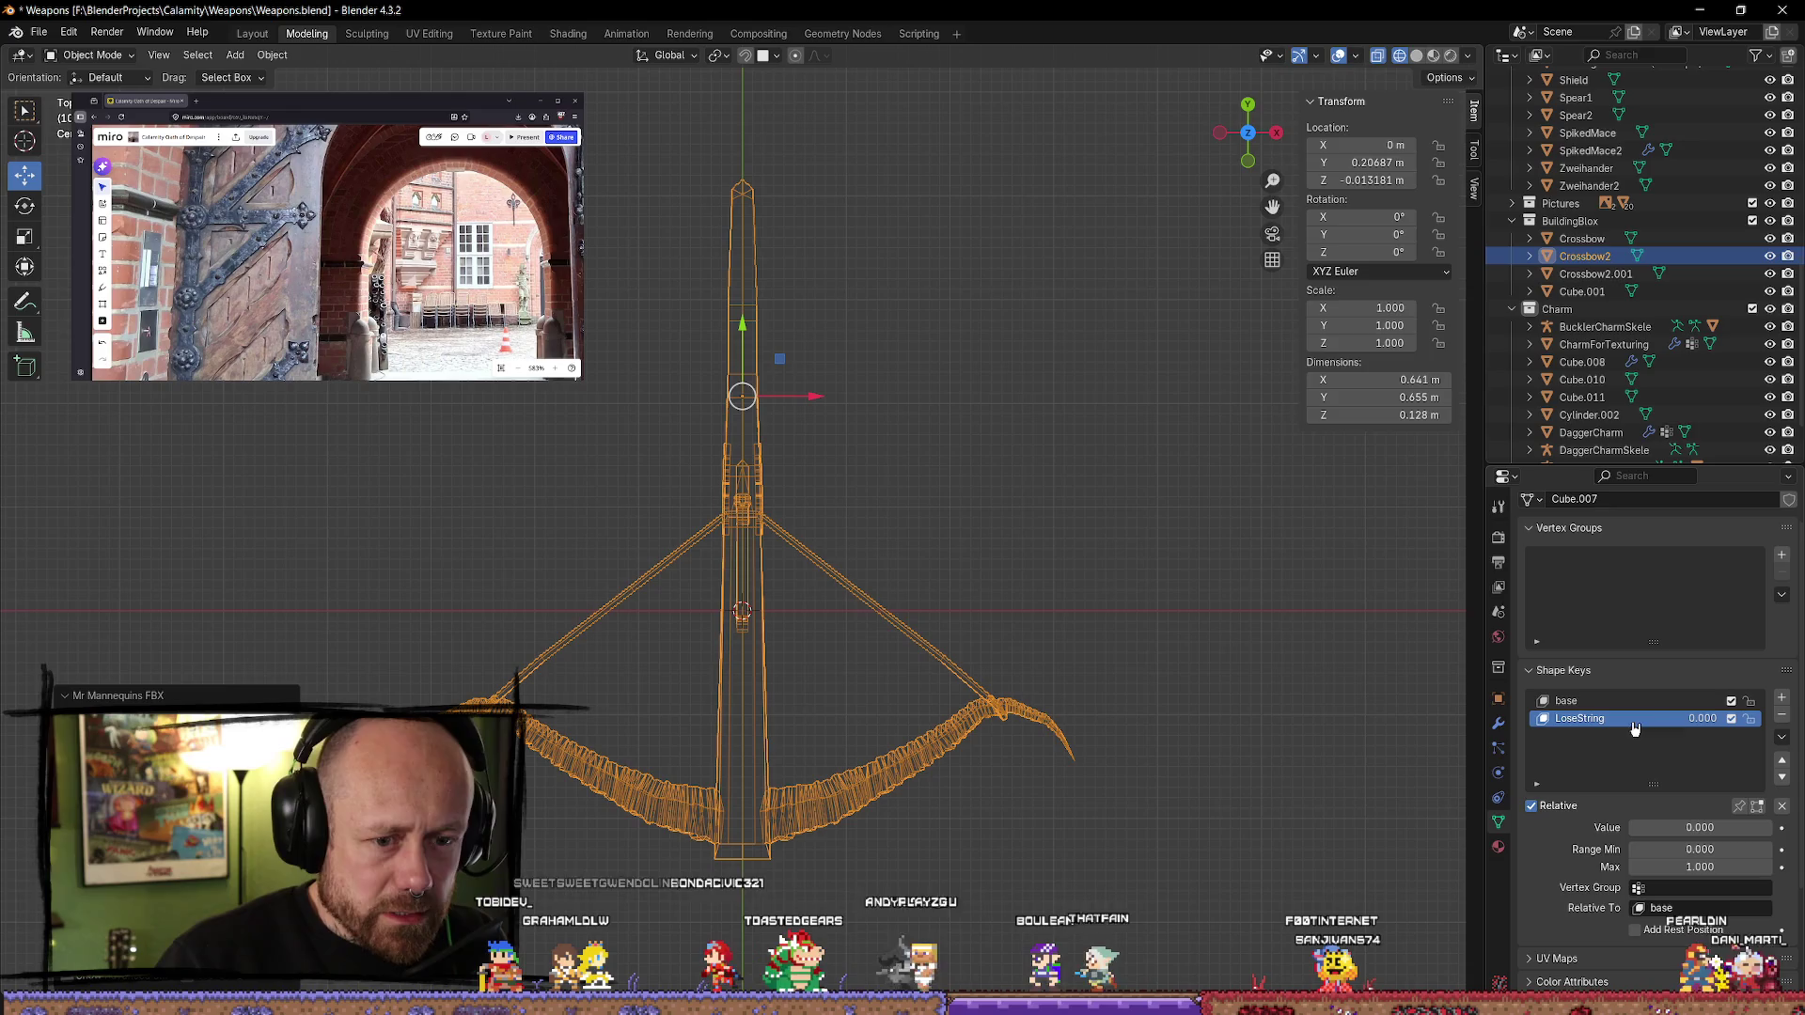
pyautogui.click(1784, 719)
pyautogui.click(1783, 719)
pyautogui.moveTo(978, 648)
pyautogui.mouseDown(button='middle')
pyautogui.moveTo(1095, 602)
pyautogui.moveTo(1128, 696)
pyautogui.moveTo(1110, 639)
pyautogui.moveTo(940, 757)
pyautogui.moveTo(887, 771)
pyautogui.moveTo(826, 737)
pyautogui.moveTo(1225, 729)
pyautogui.moveTo(1040, 701)
pyautogui.mouseUp(button='middle')
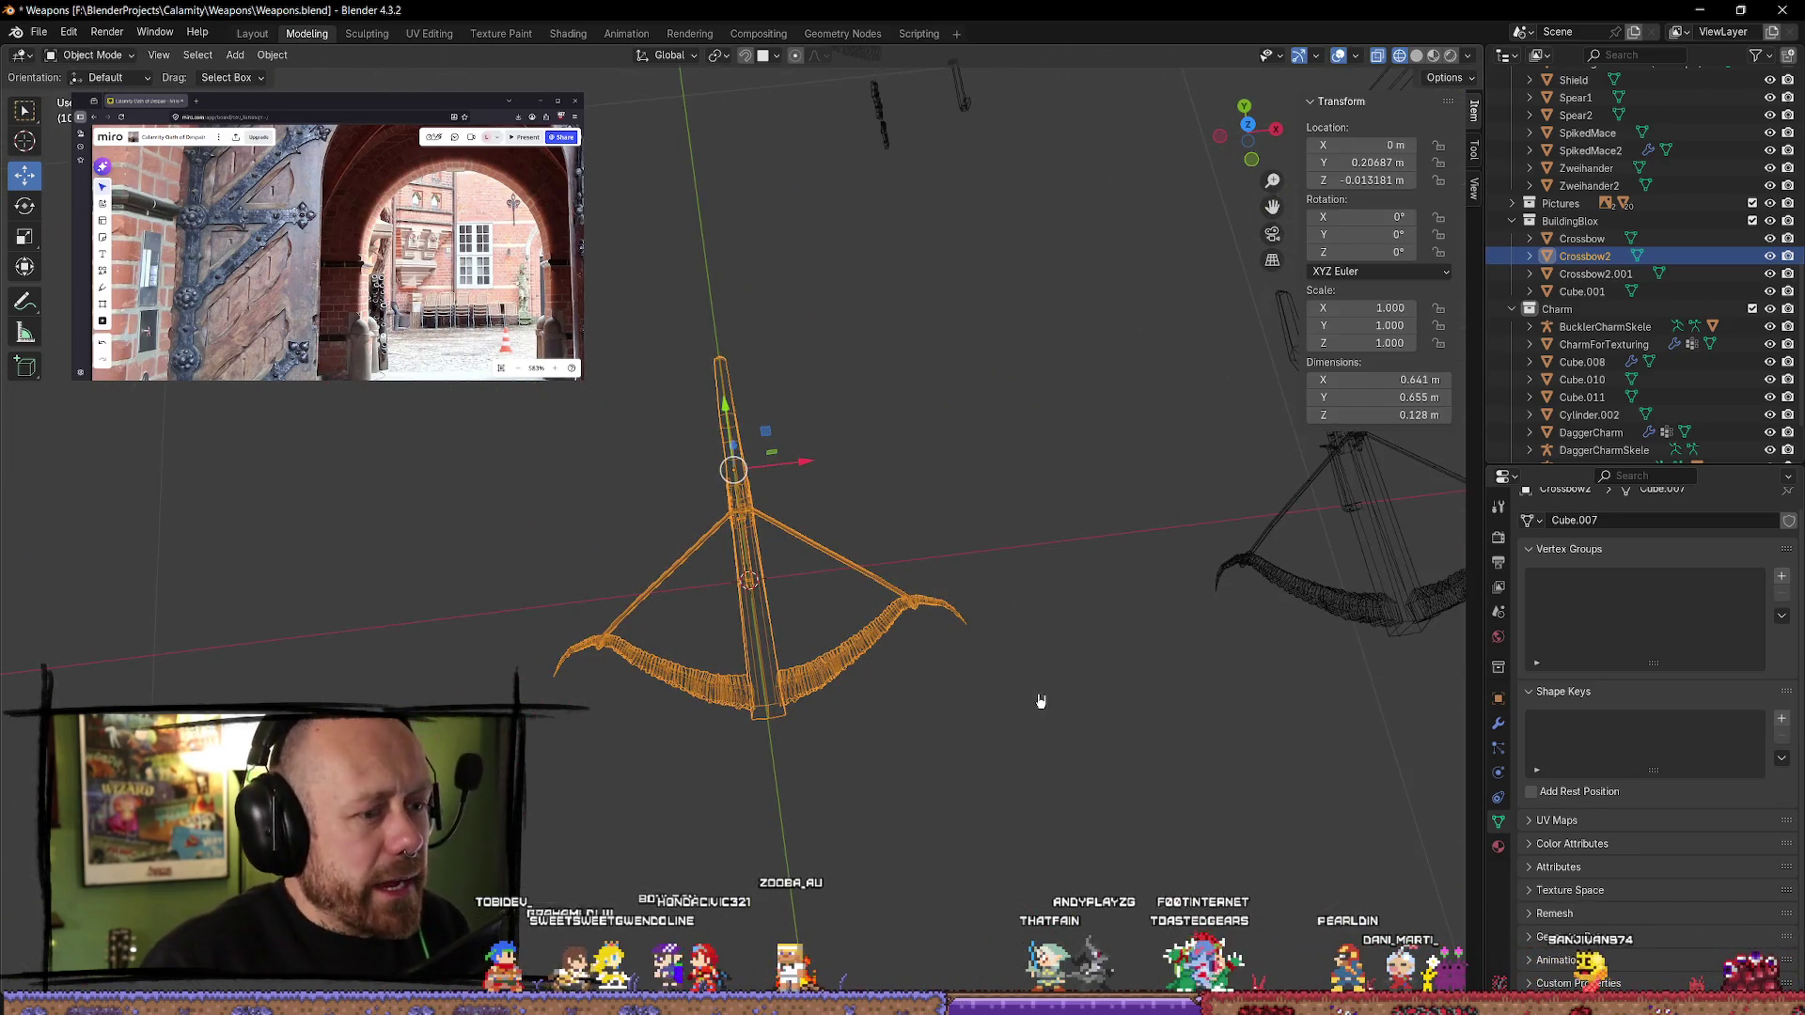
# In Edit Mode, select a small cluster of vertices at one bow limb tip and zoom in on it
pyautogui.press('Tab')
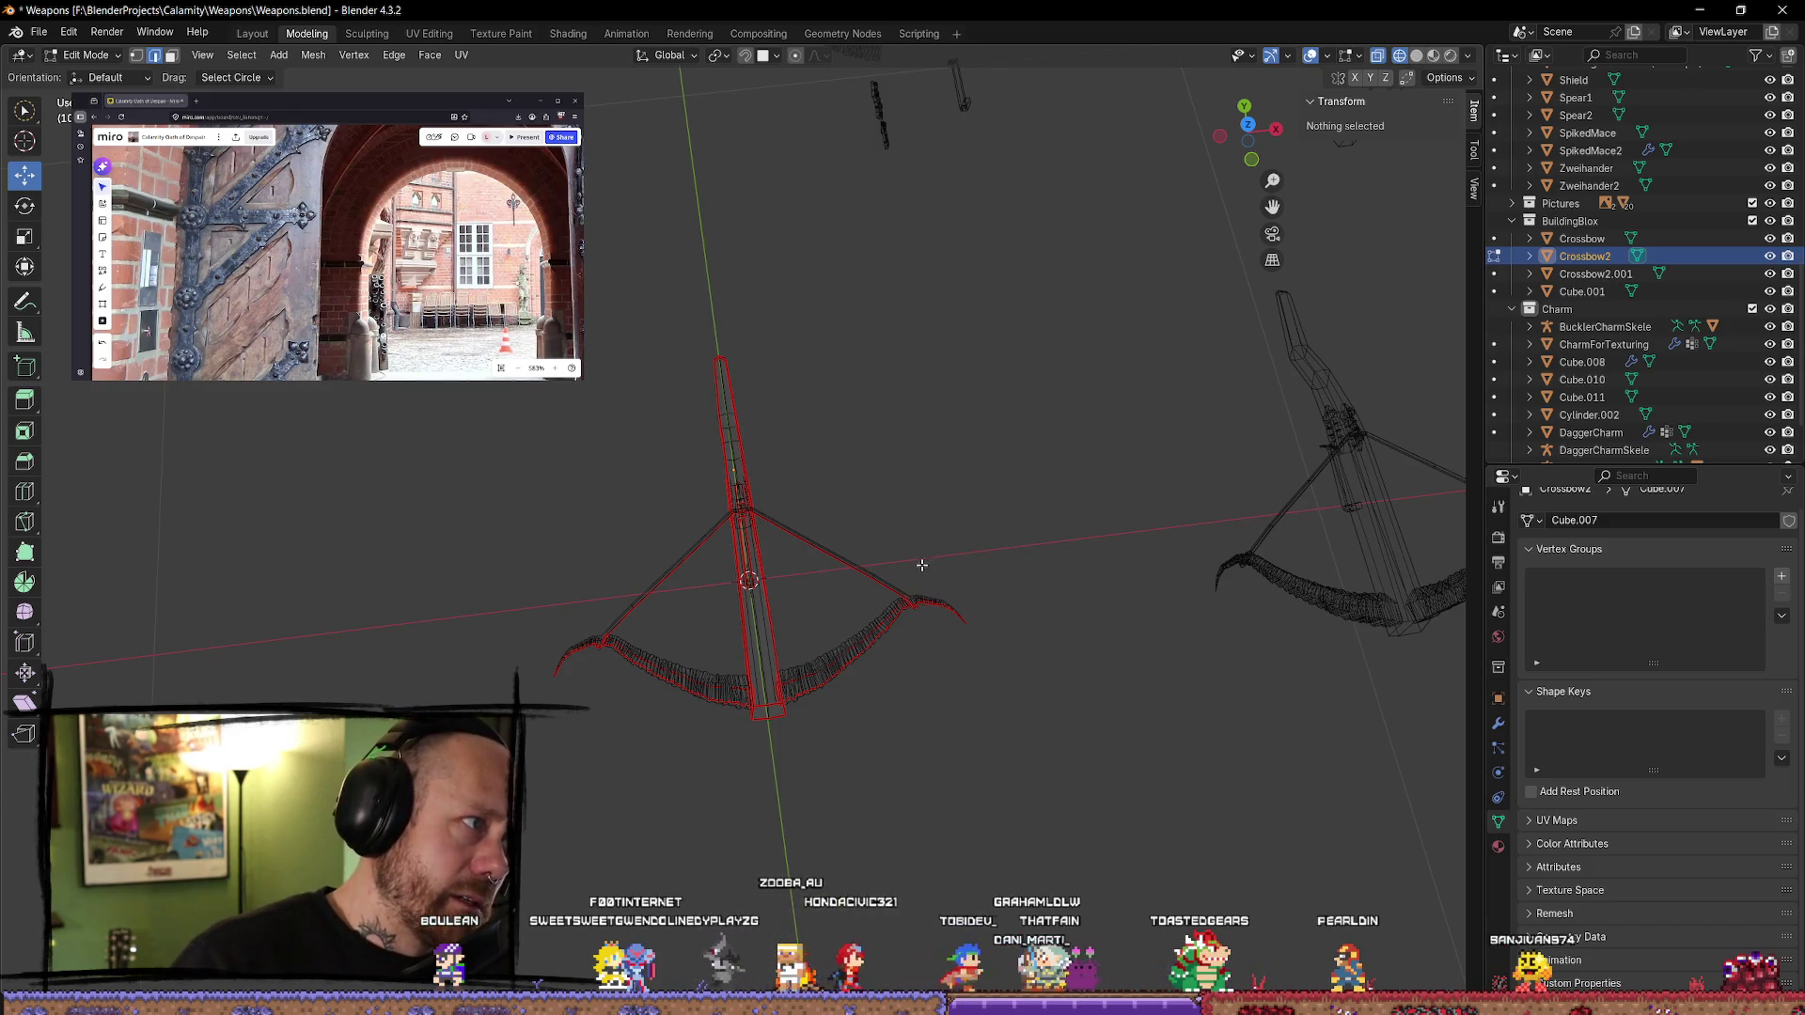
pyautogui.scroll(3, 921, 565)
pyautogui.moveTo(1081, 715)
pyautogui.mouseDown()
pyautogui.moveTo(1166, 707)
pyautogui.moveTo(1269, 753)
pyautogui.moveTo(1091, 723)
pyautogui.moveTo(1048, 745)
pyautogui.mouseUp()
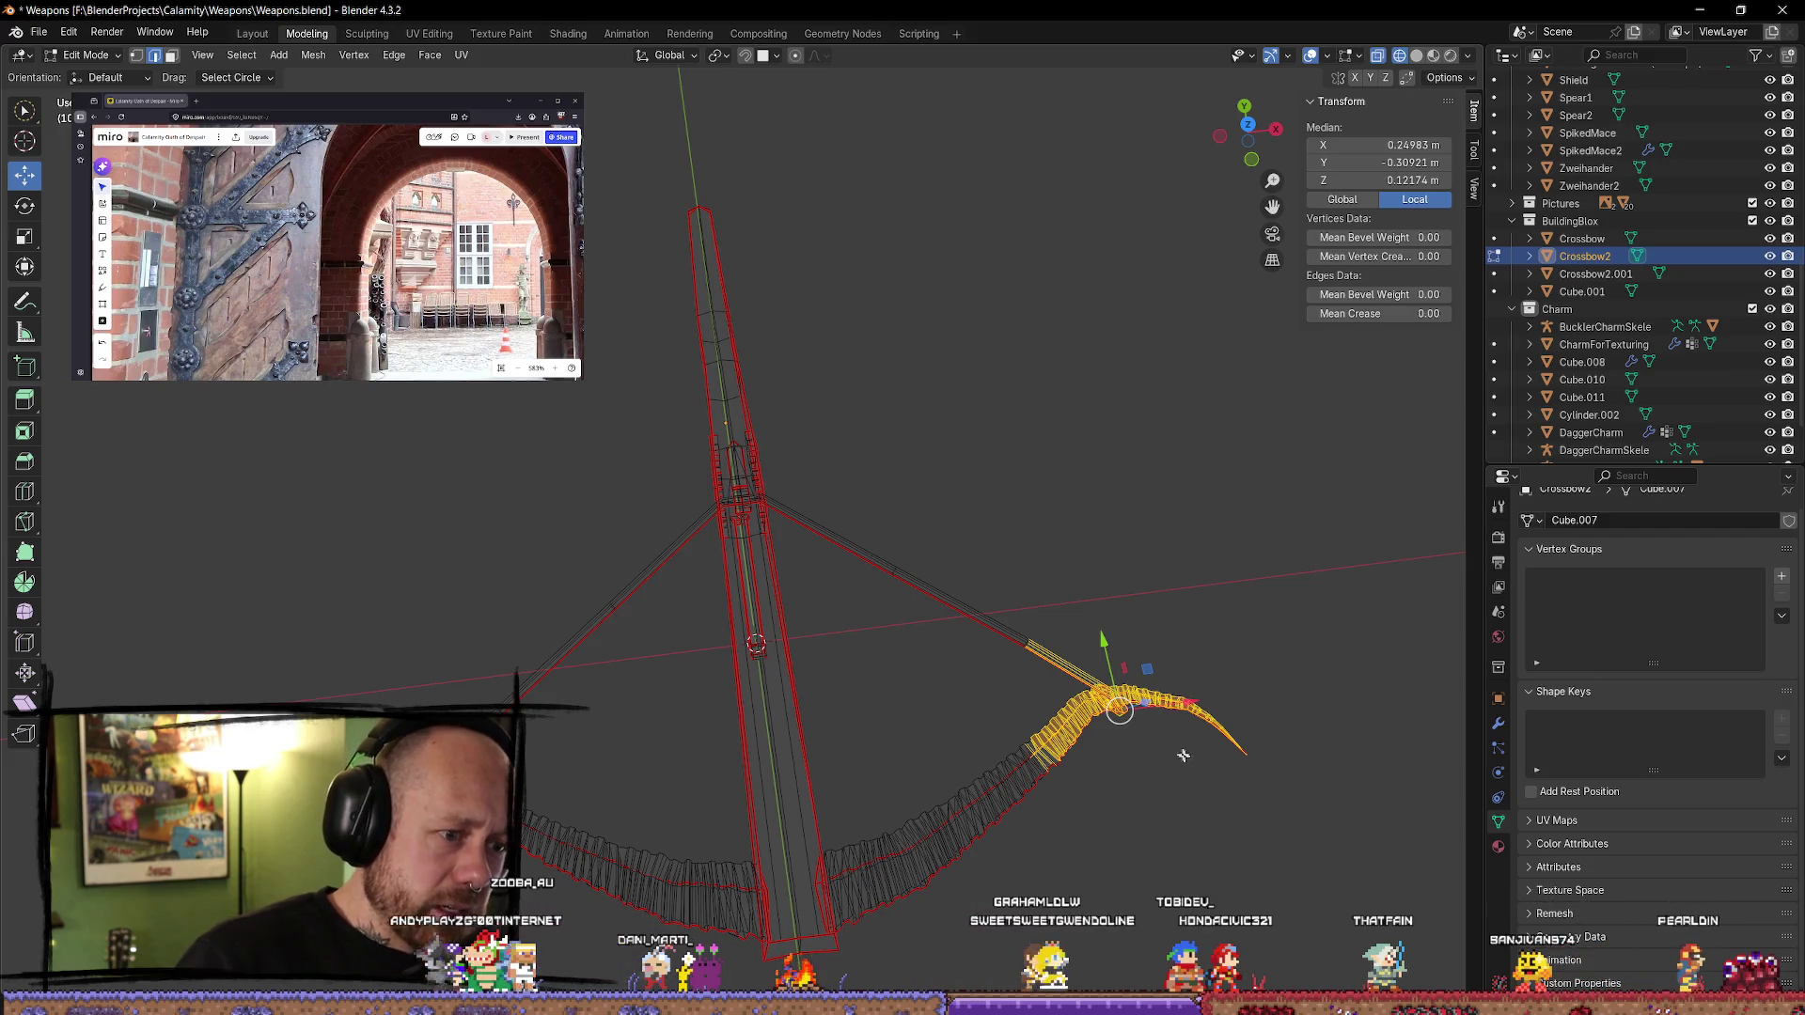
pyautogui.click(1184, 620)
pyautogui.click(1112, 698)
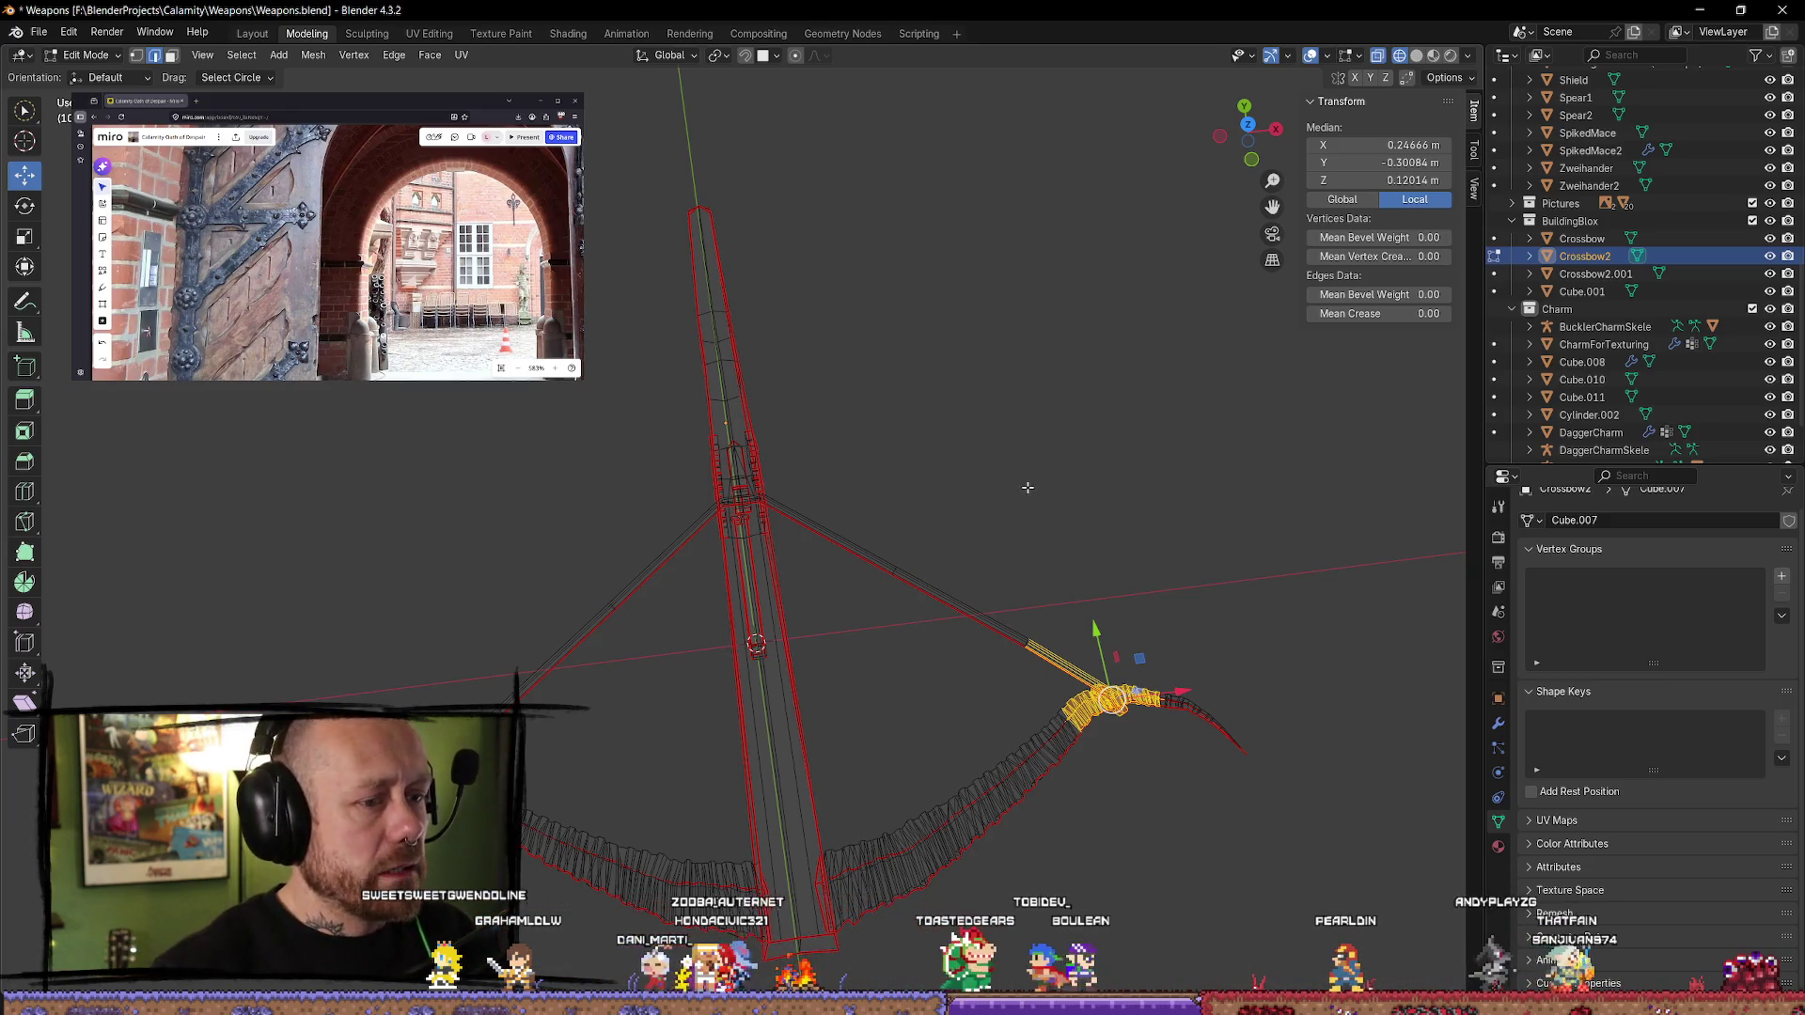
pyautogui.moveTo(1028, 487)
pyautogui.mouseDown(button='middle')
pyautogui.moveTo(903, 414)
pyautogui.moveTo(950, 391)
pyautogui.moveTo(903, 407)
pyautogui.moveTo(1056, 375)
pyautogui.moveTo(1023, 323)
pyautogui.moveTo(1016, 407)
pyautogui.moveTo(967, 399)
pyautogui.moveTo(1156, 382)
pyautogui.moveTo(1124, 437)
pyautogui.moveTo(1019, 403)
pyautogui.moveTo(762, 374)
pyautogui.moveTo(717, 508)
pyautogui.moveTo(786, 504)
pyautogui.moveTo(749, 492)
pyautogui.moveTo(578, 523)
pyautogui.moveTo(391, 423)
pyautogui.moveTo(834, 487)
pyautogui.moveTo(818, 573)
pyautogui.moveTo(793, 540)
pyautogui.moveTo(451, 536)
pyautogui.moveTo(582, 500)
pyautogui.moveTo(564, 548)
pyautogui.moveTo(564, 504)
pyautogui.moveTo(548, 538)
pyautogui.moveTo(818, 556)
pyautogui.moveTo(894, 588)
pyautogui.moveTo(821, 612)
pyautogui.moveTo(1016, 547)
pyautogui.moveTo(1192, 523)
pyautogui.moveTo(1195, 352)
pyautogui.mouseUp(button='middle')
pyautogui.scroll(5, 845, 384)
# Check the limb in Back view, return to Object Mode, and reselect the Crossbow2 mesh
pyautogui.press('ctrl+KP_1')
pyautogui.press('Tab')
pyautogui.click(855, 366)
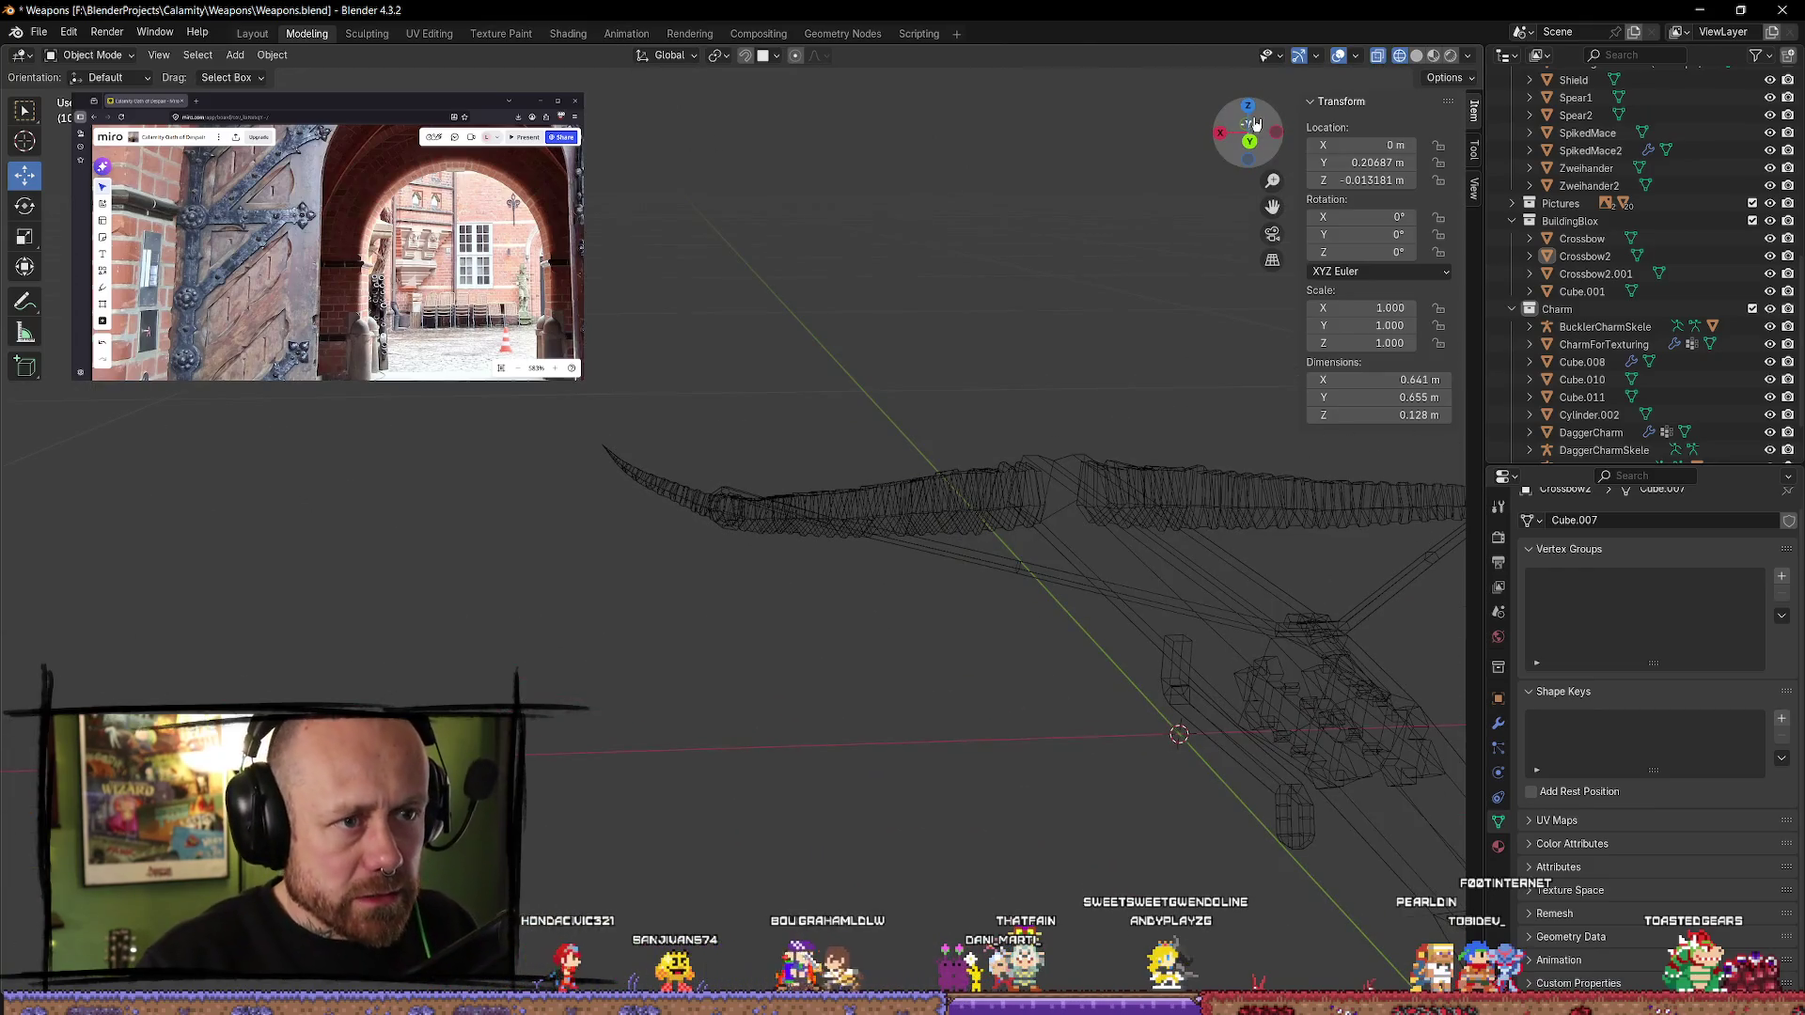
pyautogui.moveTo(1253, 110)
pyautogui.mouseDown()
pyautogui.moveTo(1034, 282)
pyautogui.moveTo(749, 455)
pyautogui.moveTo(883, 511)
pyautogui.moveTo(527, 548)
pyautogui.moveTo(564, 592)
pyautogui.mouseUp()
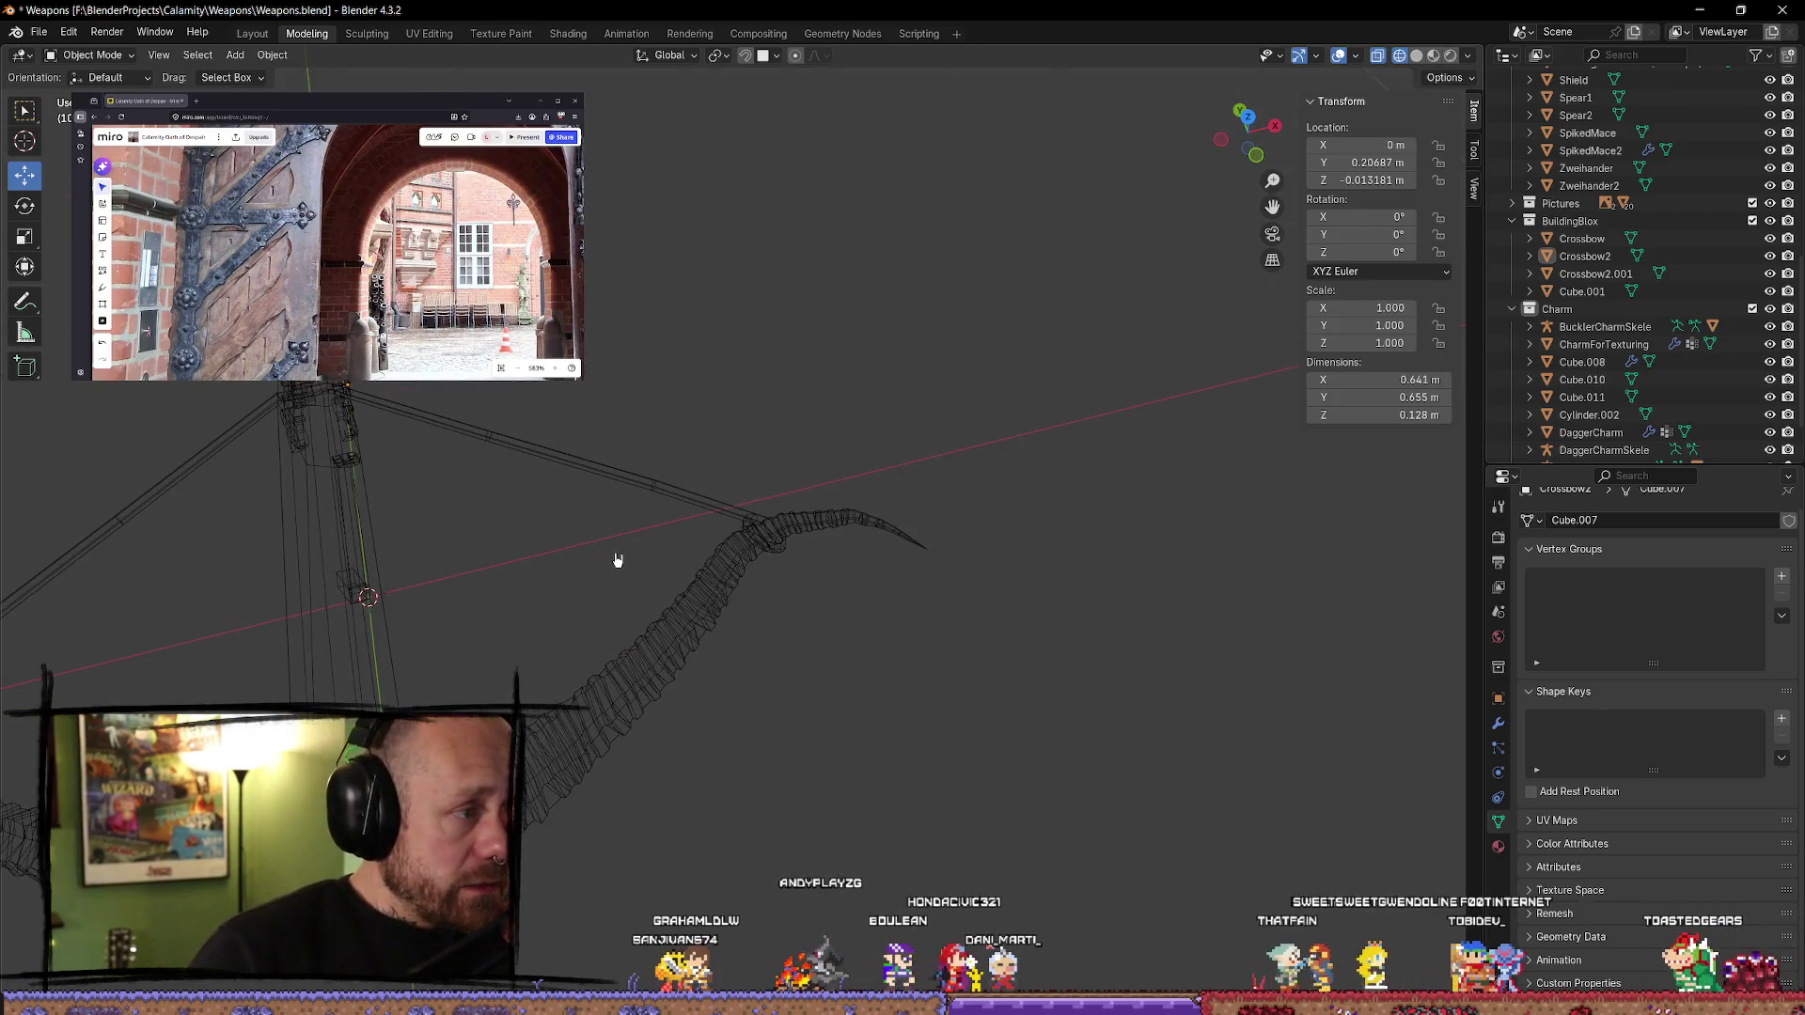
pyautogui.moveTo(617, 561)
pyautogui.mouseDown(button='middle')
pyautogui.moveTo(625, 512)
pyautogui.moveTo(717, 451)
pyautogui.moveTo(871, 596)
pyautogui.moveTo(911, 555)
pyautogui.moveTo(661, 564)
pyautogui.moveTo(655, 535)
pyautogui.mouseUp(button='middle')
pyautogui.scroll(2, 655, 536)
pyautogui.click(644, 573)
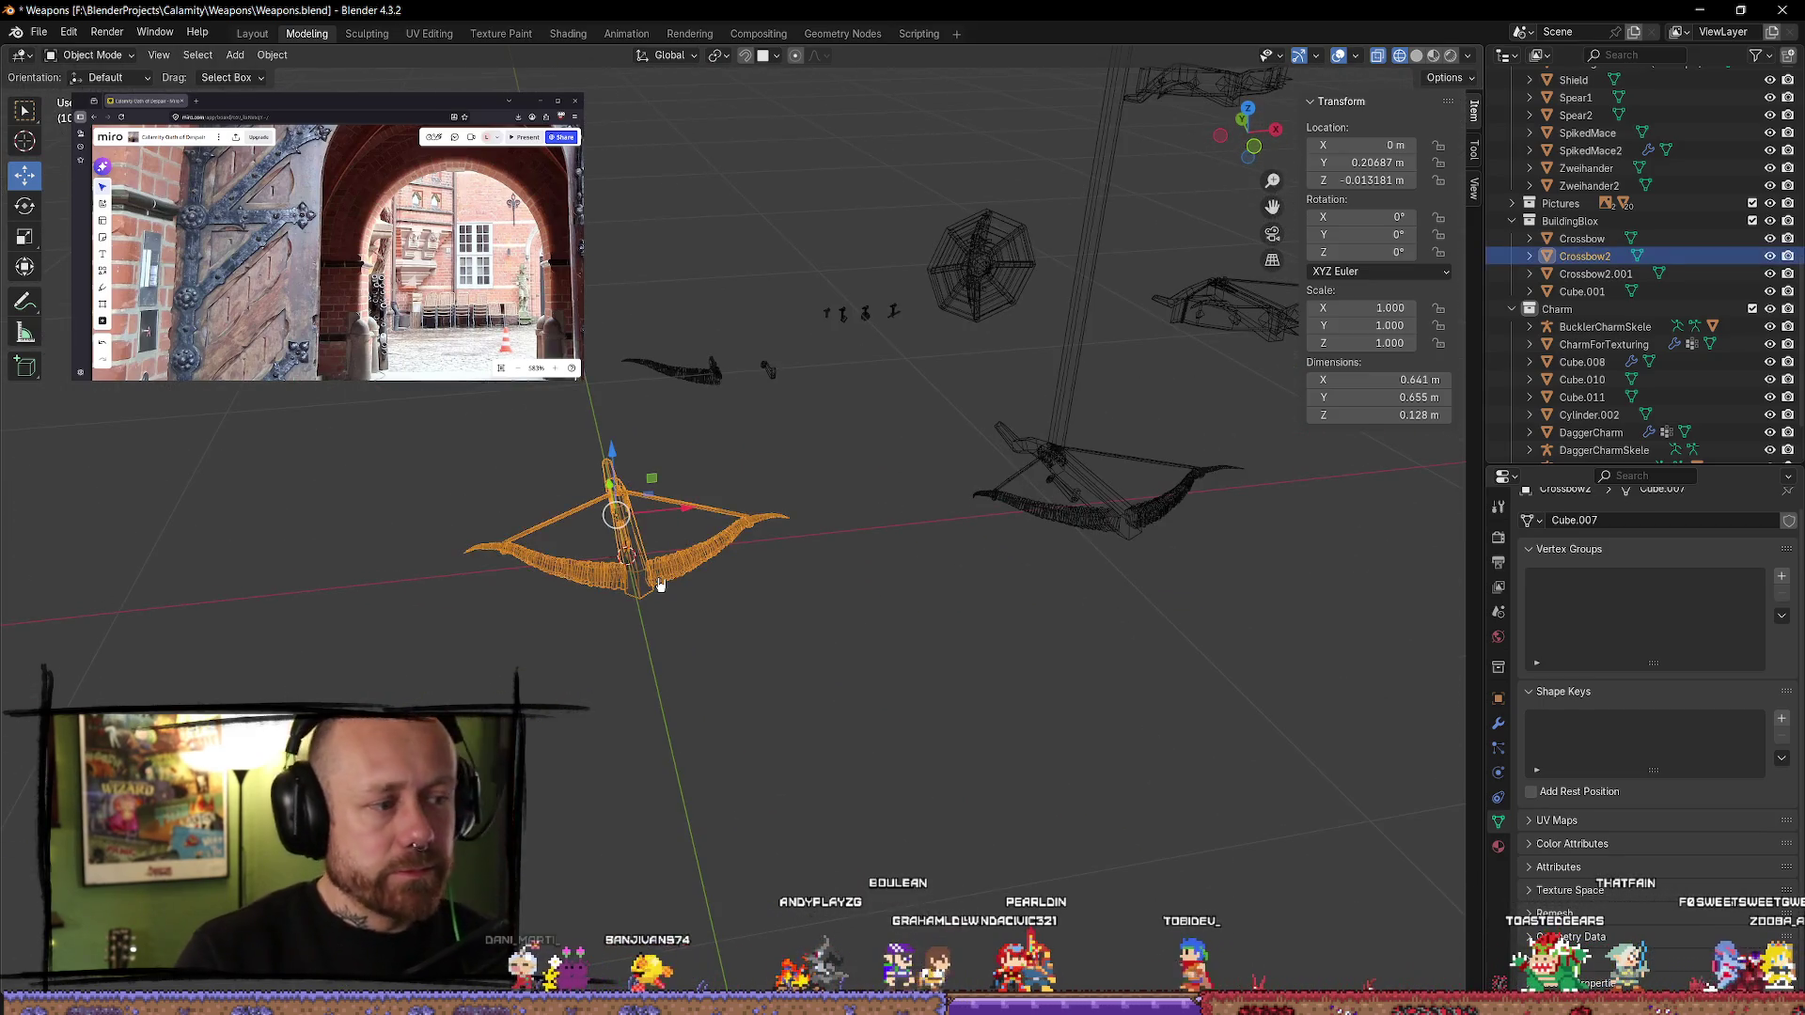
pyautogui.press('KP_Decimal')
pyautogui.scroll(-2, 771, 638)
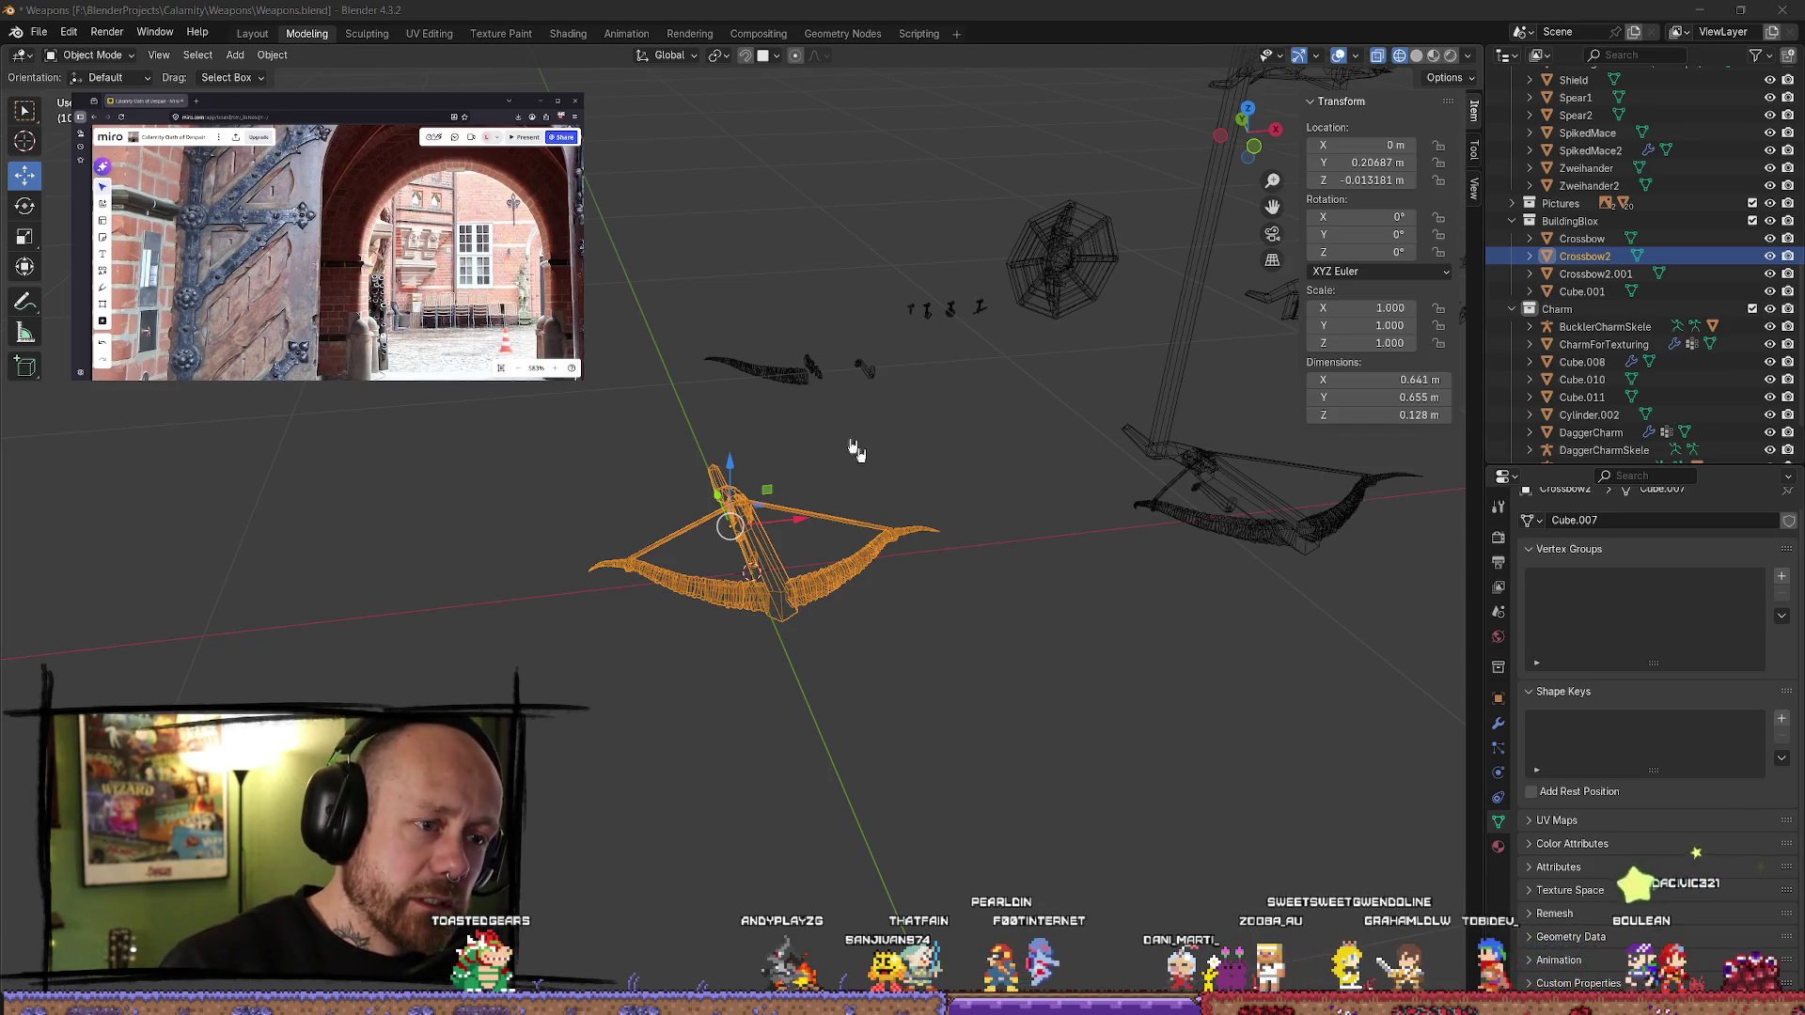
pyautogui.moveTo(855, 451)
pyautogui.mouseDown(button='middle')
pyautogui.moveTo(1019, 504)
pyautogui.moveTo(1068, 476)
pyautogui.moveTo(1000, 560)
pyautogui.moveTo(964, 528)
pyautogui.moveTo(1040, 512)
pyautogui.moveTo(1037, 485)
pyautogui.moveTo(1028, 512)
pyautogui.mouseUp(button='middle')
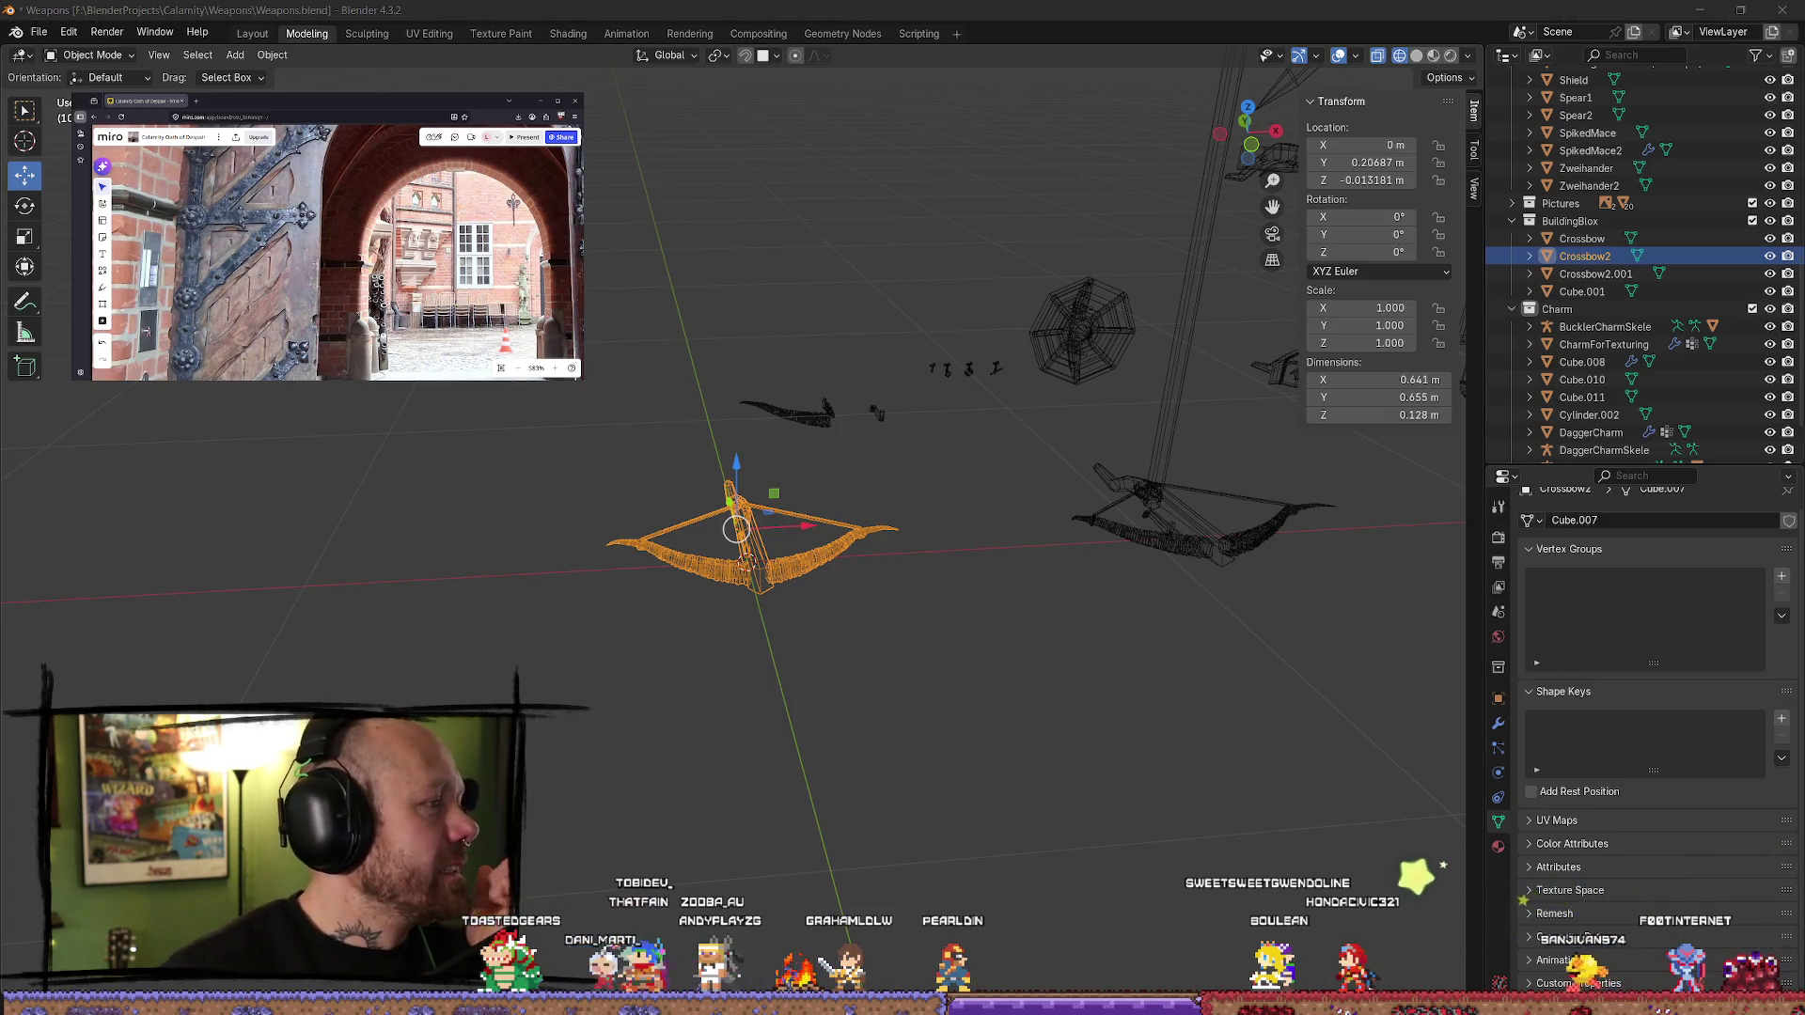
pyautogui.hotkey('alt', 'Tab')
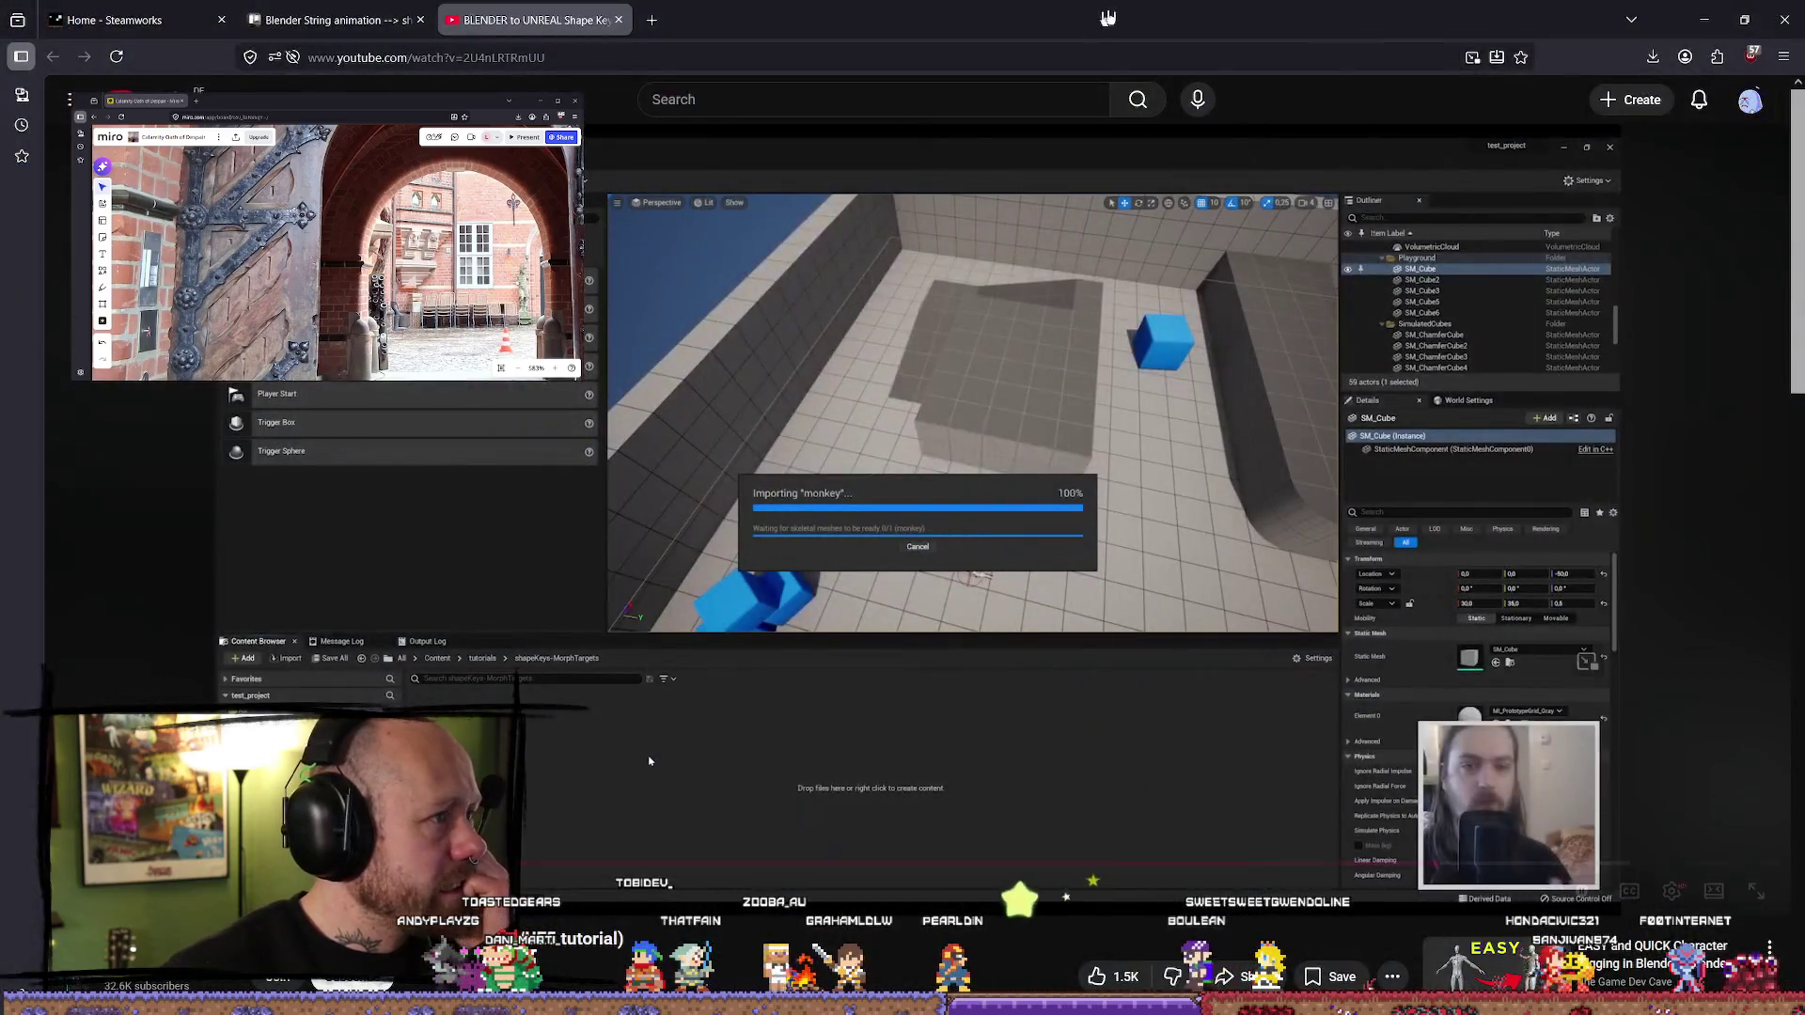
pyautogui.click(1704, 19)
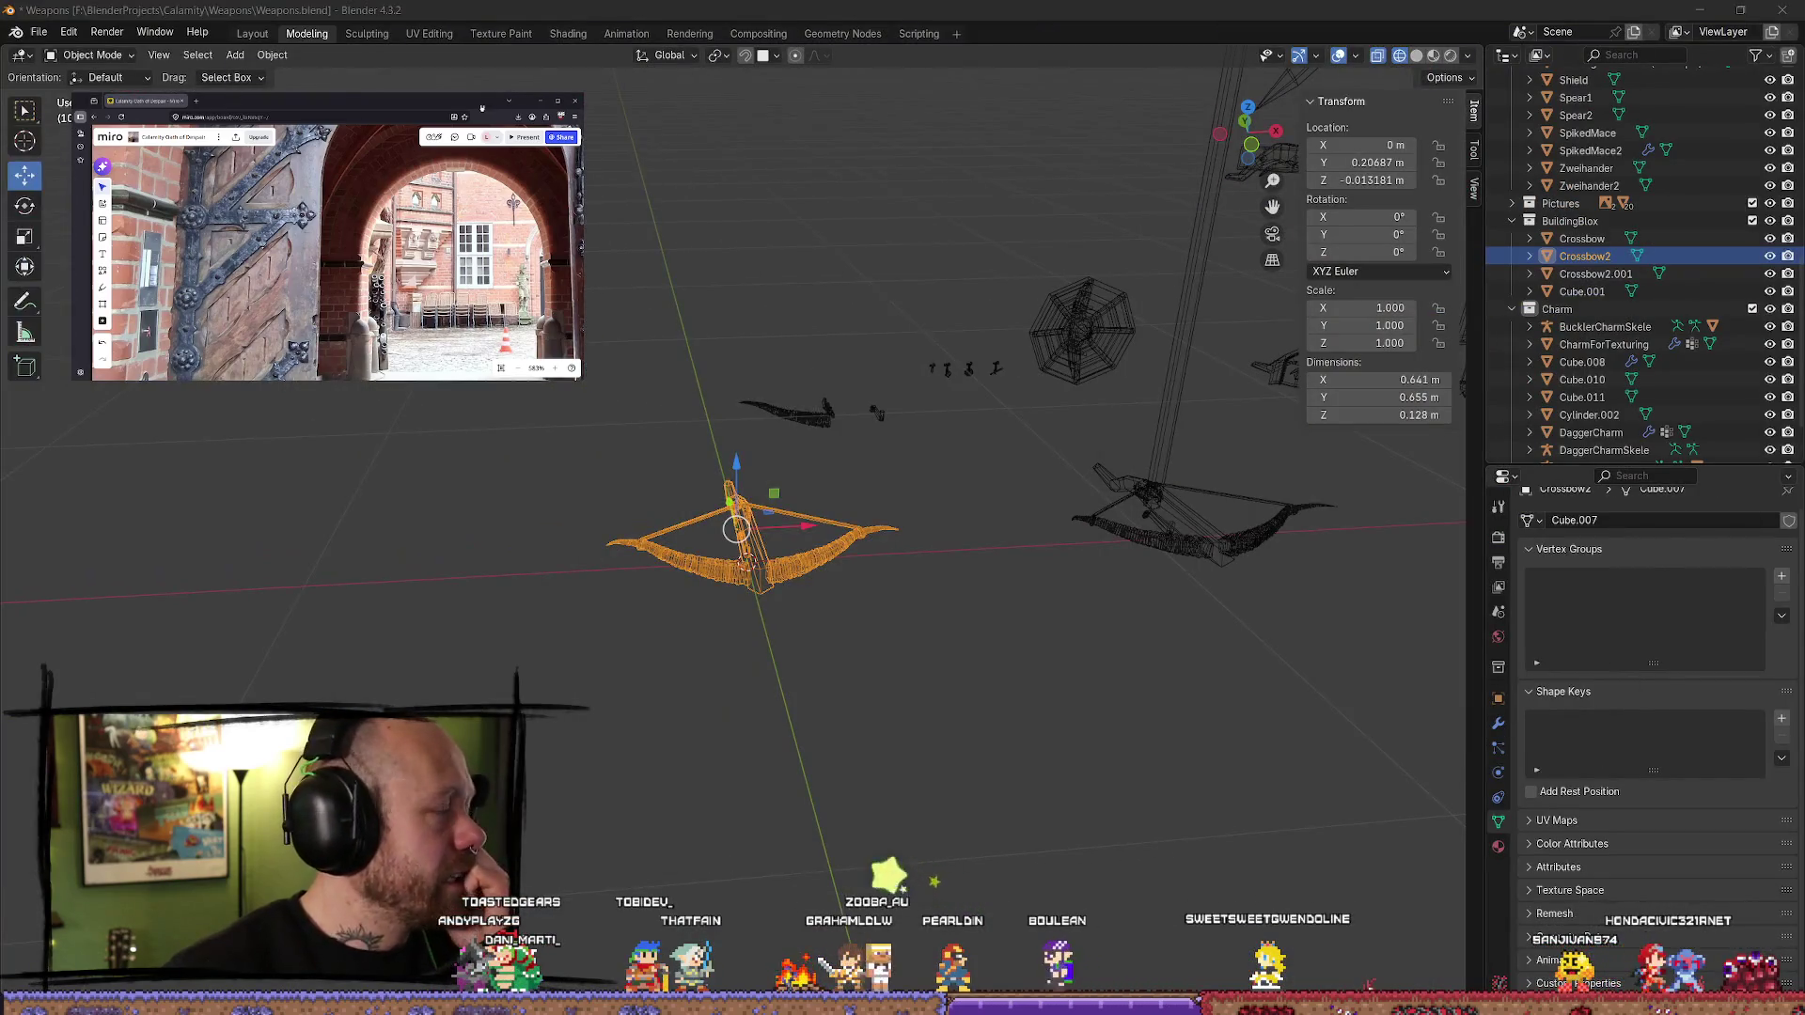